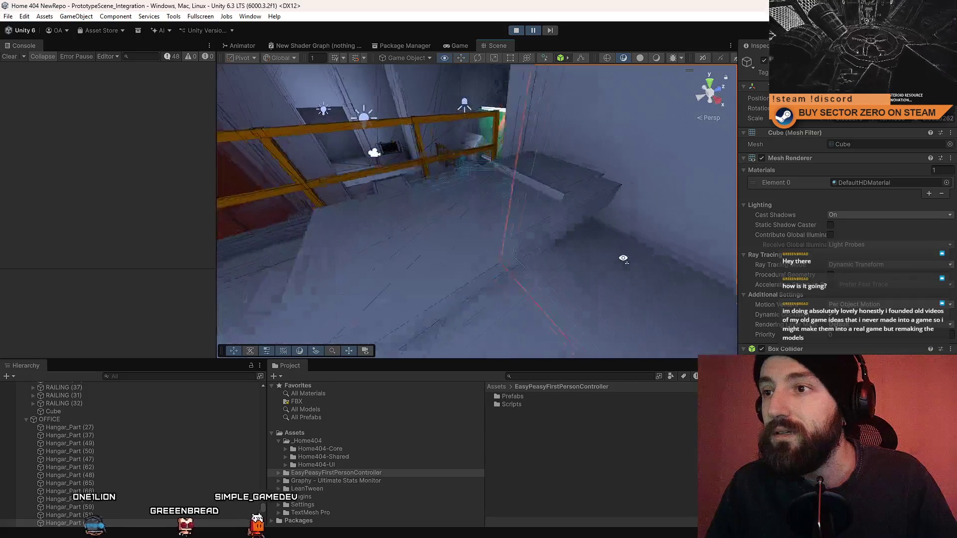
Lengthen the thin strip along its X axis and move it down into place
mouse_move(519, 218)
mouse_down()
mouse_move(471, 210)
mouse_move(458, 163)
mouse_up()
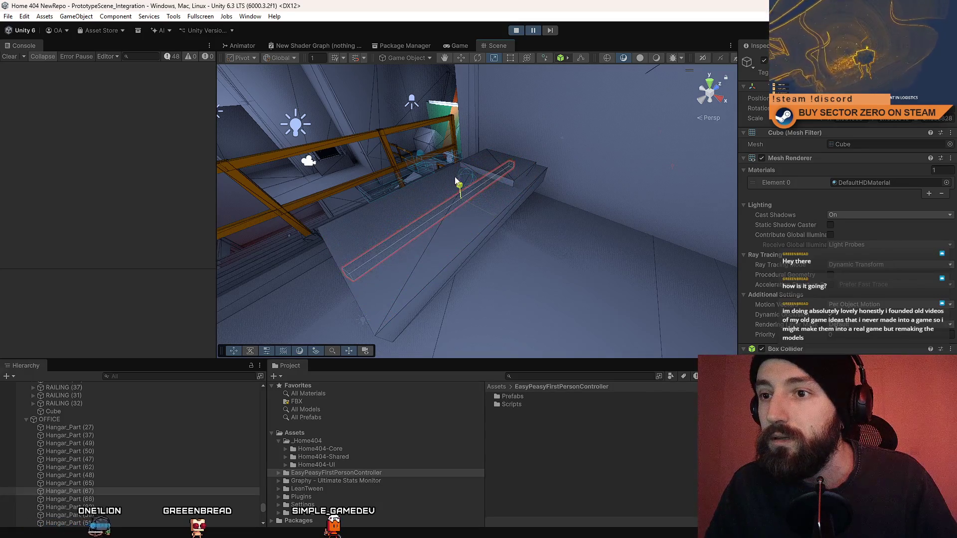
mouse_move(493, 217)
mouse_down()
mouse_move(560, 240)
mouse_move(507, 314)
mouse_move(400, 294)
mouse_move(399, 271)
mouse_up()
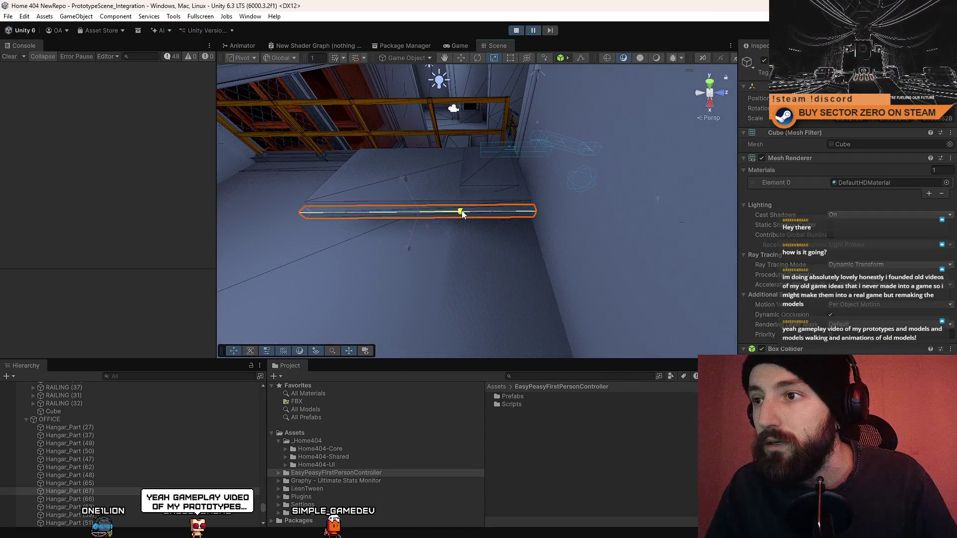
key(w)
mouse_move(465, 214)
mouse_down()
mouse_move(462, 235)
mouse_move(504, 180)
mouse_move(593, 174)
mouse_move(332, 247)
mouse_move(343, 245)
mouse_up()
key(w)
mouse_move(413, 183)
mouse_down()
mouse_move(450, 252)
mouse_move(474, 244)
mouse_move(445, 248)
mouse_up()
Slide the strip along its Z axis to sit beside the orange railing
key(r)
key(w)
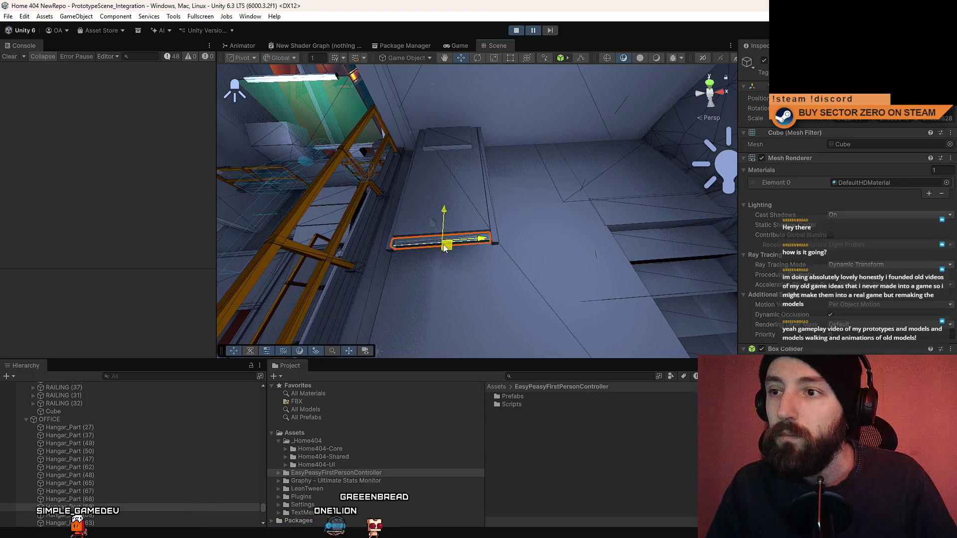
key(w)
mouse_move(475, 243)
mouse_down()
mouse_move(301, 241)
mouse_move(442, 214)
mouse_move(396, 186)
mouse_move(565, 214)
mouse_move(555, 215)
mouse_up()
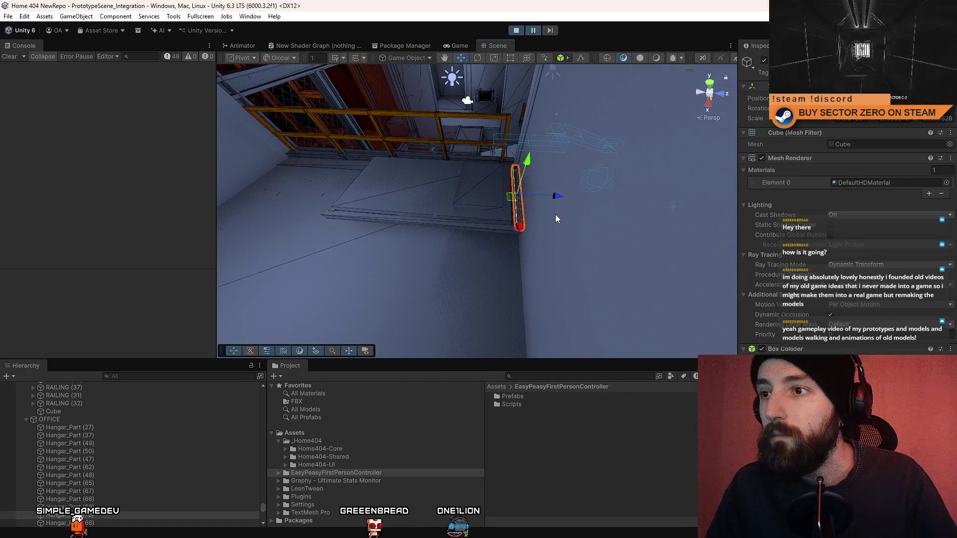
key(f)
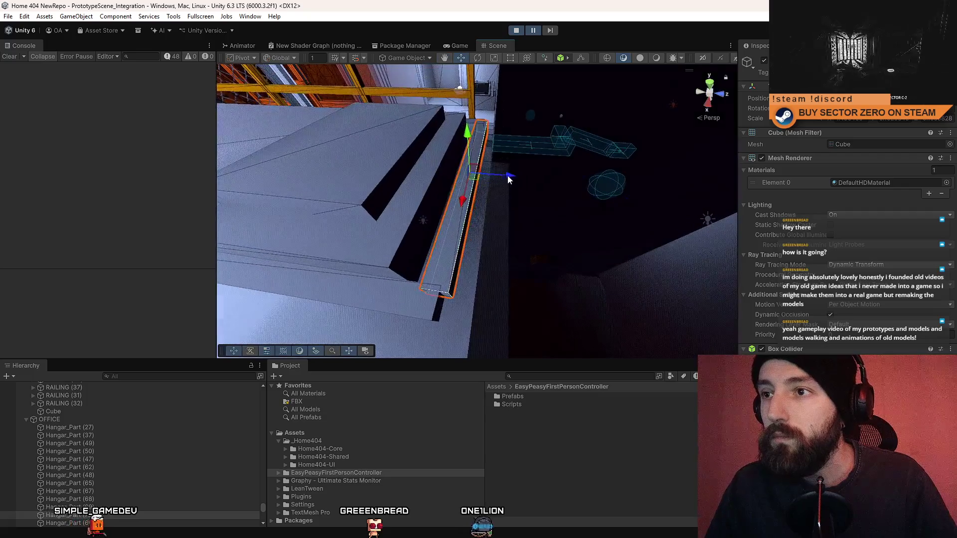
mouse_move(509, 179)
mouse_down()
mouse_move(529, 216)
mouse_move(474, 167)
mouse_move(320, 216)
mouse_move(331, 216)
mouse_up()
Rotate the strip upright and resize it into a slanted post
key(e)
key(r)
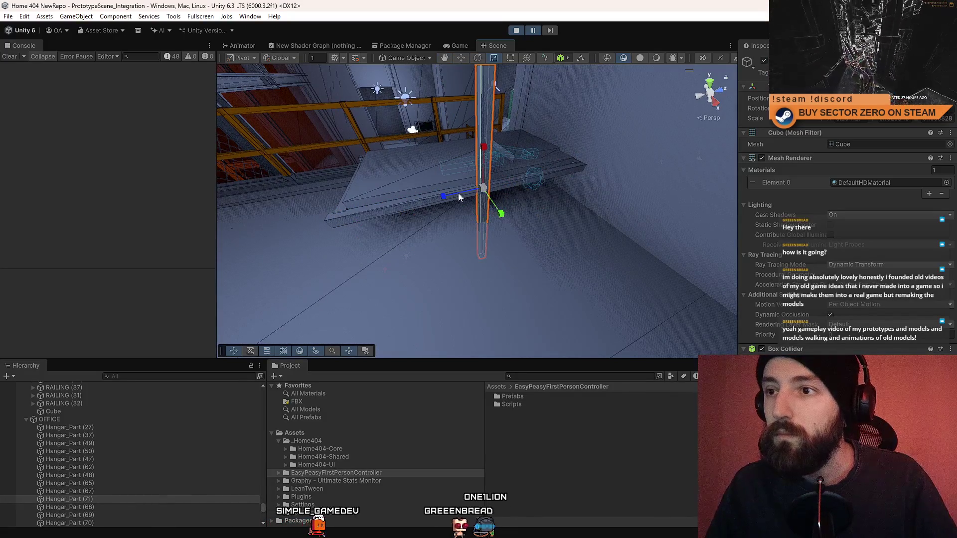
mouse_move(517, 183)
mouse_down()
mouse_move(384, 207)
mouse_move(439, 200)
mouse_move(458, 183)
mouse_up()
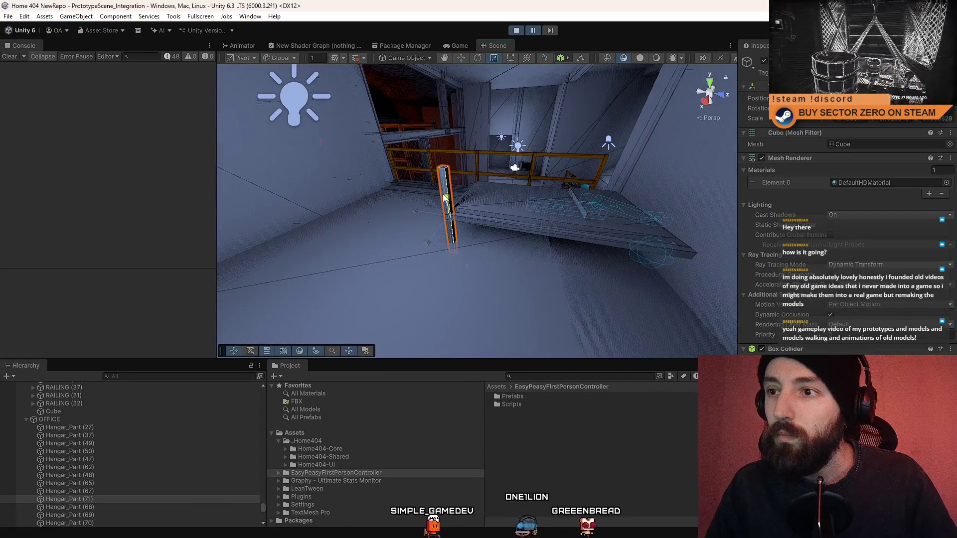
key(f)
key(w)
Inspect the finished post up close and duplicate it as Hangar_Part (72)
mouse_move(486, 145)
mouse_down()
mouse_move(833, 171)
mouse_move(442, 160)
mouse_move(492, 148)
mouse_move(424, 170)
mouse_up()
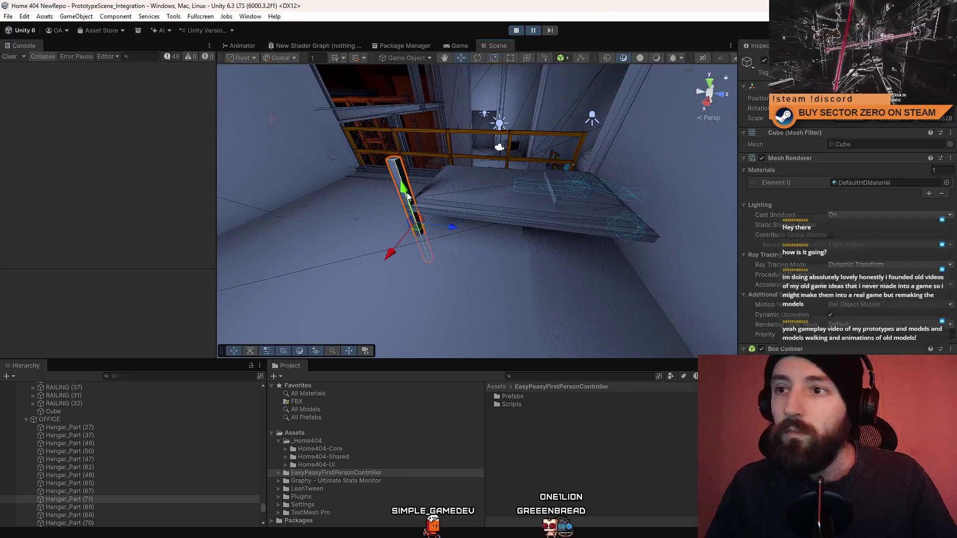
drag(405, 159, 388, 178)
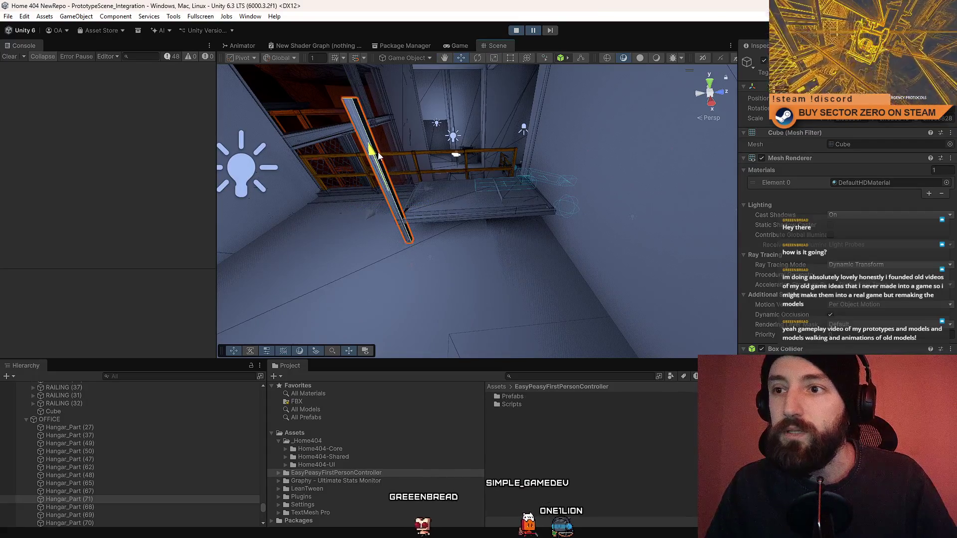
mouse_move(471, 189)
mouse_down()
mouse_move(379, 175)
mouse_move(554, 186)
mouse_move(539, 141)
mouse_move(489, 196)
mouse_move(380, 219)
mouse_move(449, 234)
mouse_move(615, 244)
mouse_up()
key(ctrl+d)
Slide the copied posts left along X and select the vertical pole Hangar_Part (73)
mouse_move(536, 155)
mouse_down()
mouse_move(468, 168)
mouse_move(442, 210)
mouse_move(435, 199)
mouse_move(417, 220)
mouse_move(477, 230)
mouse_move(545, 220)
mouse_move(528, 208)
mouse_move(521, 154)
mouse_move(468, 221)
mouse_move(508, 214)
mouse_move(580, 134)
mouse_move(845, 133)
mouse_move(740, 127)
mouse_move(855, 138)
mouse_move(583, 196)
mouse_move(650, 190)
mouse_move(366, 288)
mouse_move(331, 145)
mouse_move(477, 162)
mouse_move(907, 137)
mouse_move(872, 126)
mouse_move(808, 157)
mouse_move(910, 163)
mouse_move(569, 163)
mouse_move(596, 145)
mouse_move(684, 132)
mouse_move(620, 153)
mouse_move(592, 222)
mouse_move(513, 240)
mouse_move(453, 235)
mouse_move(482, 251)
mouse_move(139, 122)
mouse_move(182, 67)
mouse_move(681, 22)
mouse_move(886, 142)
mouse_move(940, 129)
mouse_move(441, 277)
mouse_up()
click(582, 195)
Duplicate the white pipe light strip and bring the view to the upper orange railing
click(442, 269)
key(ctrl+d)
drag(499, 225, 570, 250)
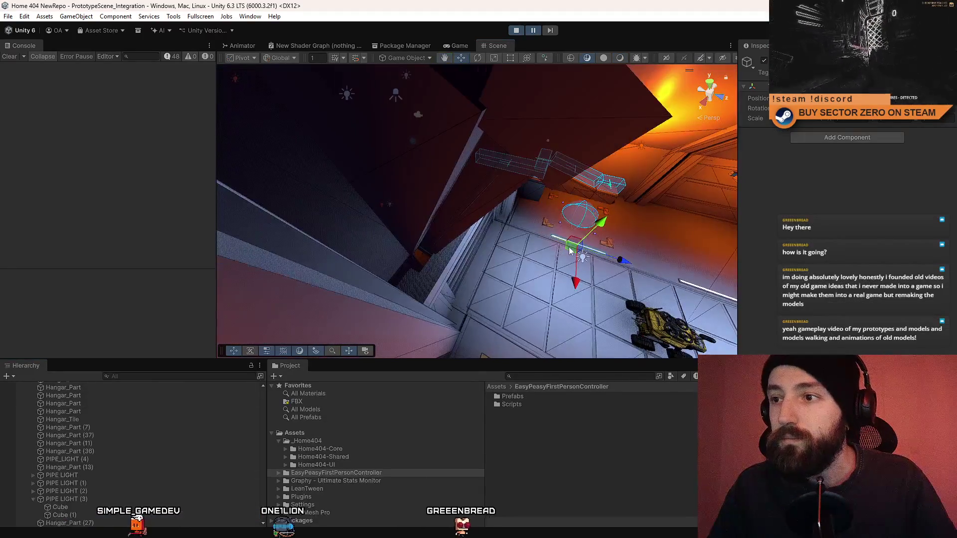
mouse_move(323, 213)
mouse_down()
mouse_move(357, 156)
mouse_move(181, 194)
mouse_move(579, 235)
mouse_up()
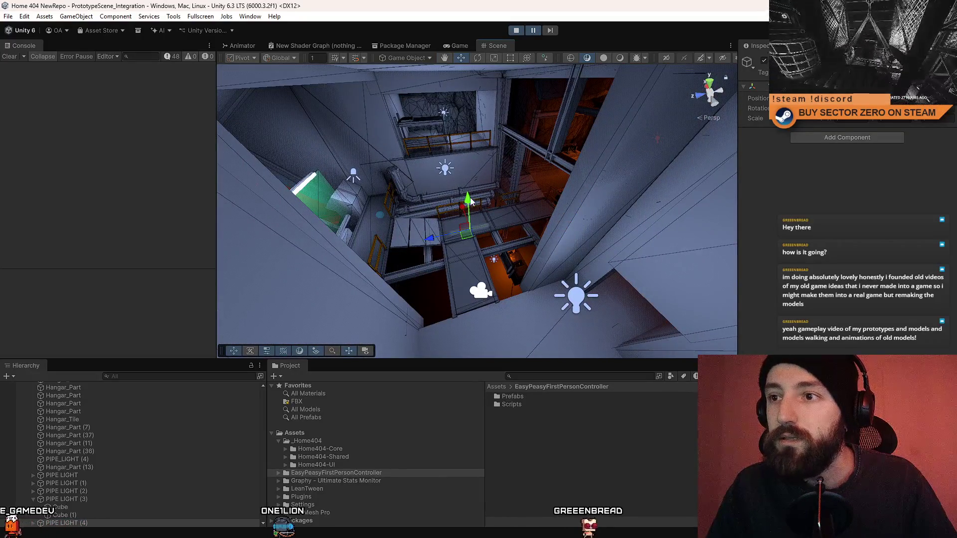
drag(463, 117, 502, 215)
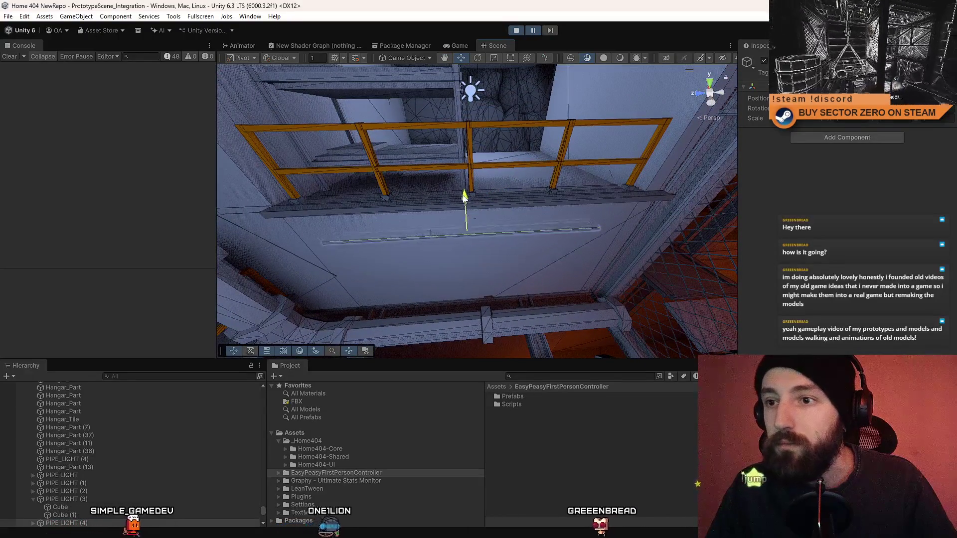
mouse_move(456, 276)
mouse_down()
mouse_move(510, 240)
mouse_move(480, 198)
mouse_up()
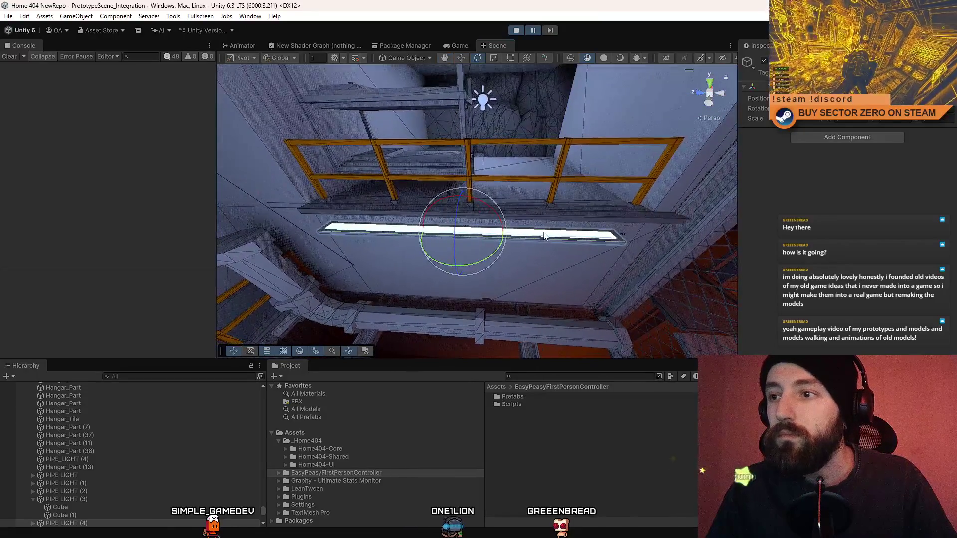
Duplicate the PIPE LIGHT (4) strip cube, make it taller along Y and frame both cubes
click(486, 222)
key(r)
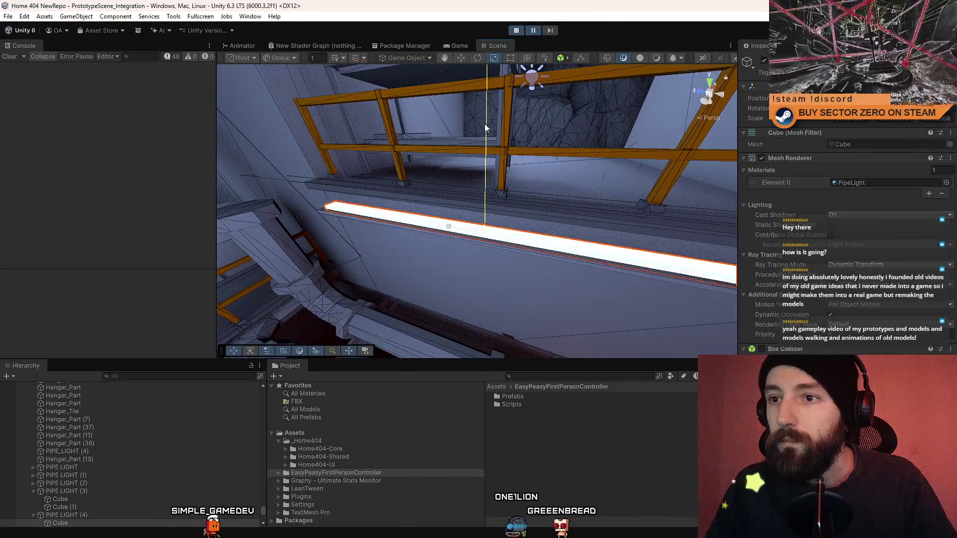
key(ctrl+d)
drag(485, 196, 488, 139)
drag(485, 199, 485, 200)
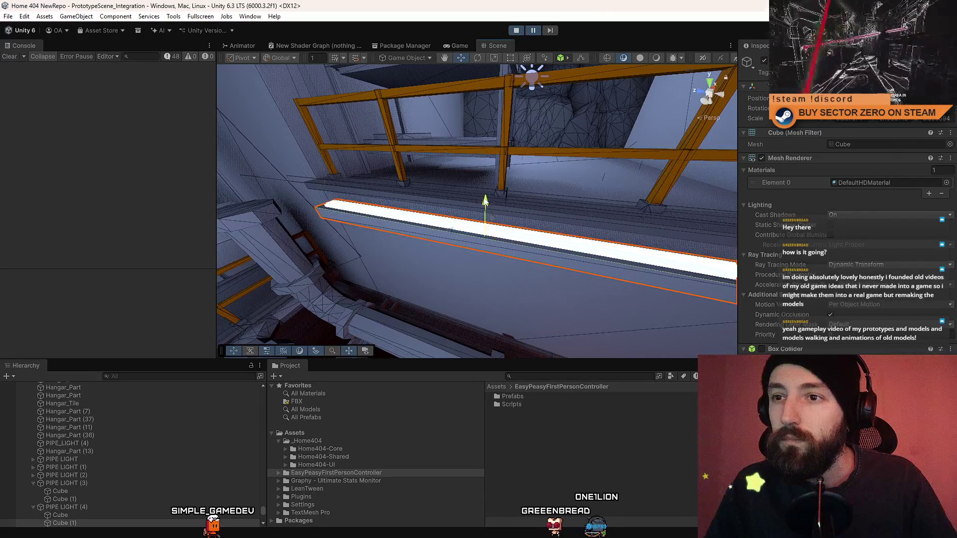
shift+click(405, 222)
key(f)
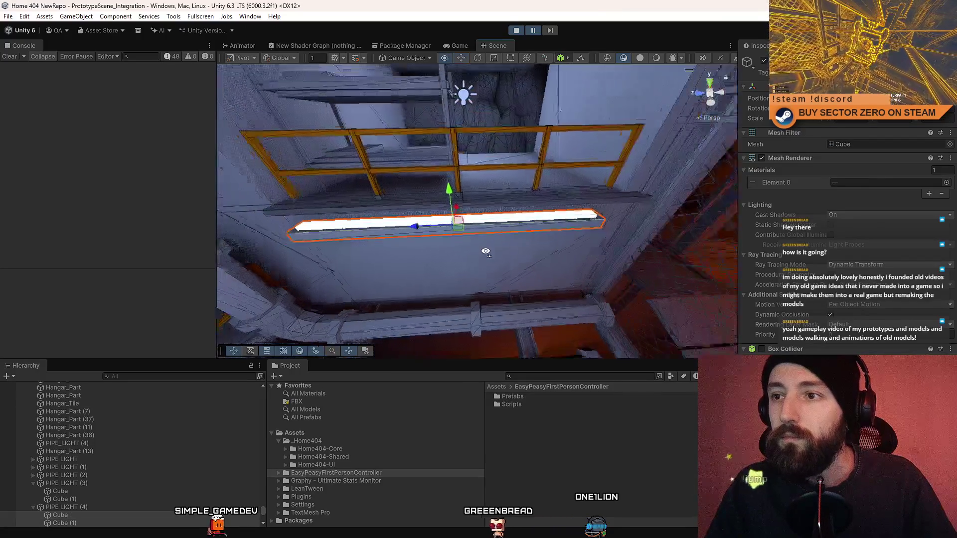
Rotate the PIPE LIGHT (4) strip to its angle under the railing, then enter Play mode
mouse_move(492, 249)
mouse_down()
mouse_move(393, 238)
mouse_move(462, 203)
mouse_up()
key(e)
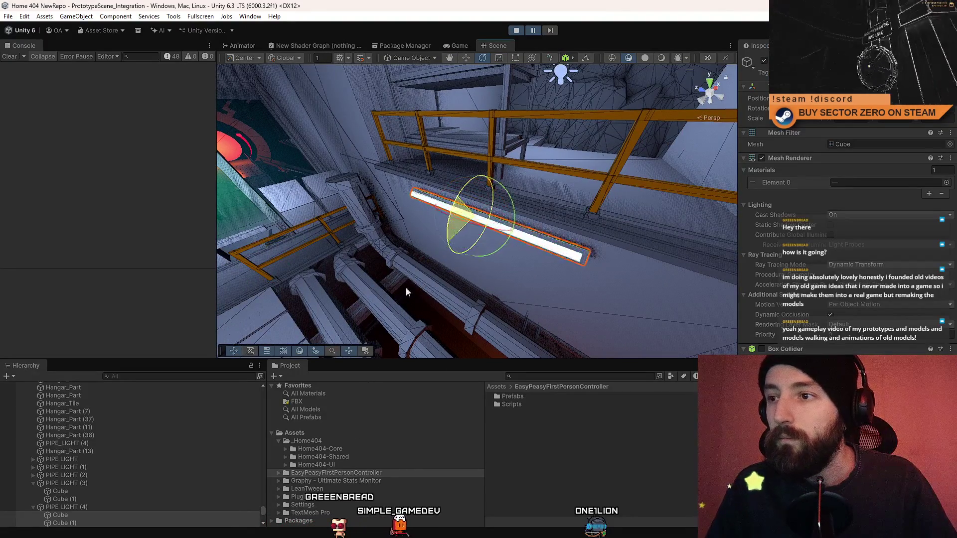
drag(408, 313, 351, 285)
mouse_move(432, 186)
mouse_down()
mouse_move(339, 283)
mouse_move(343, 262)
mouse_move(388, 278)
mouse_move(443, 204)
mouse_up()
key(w)
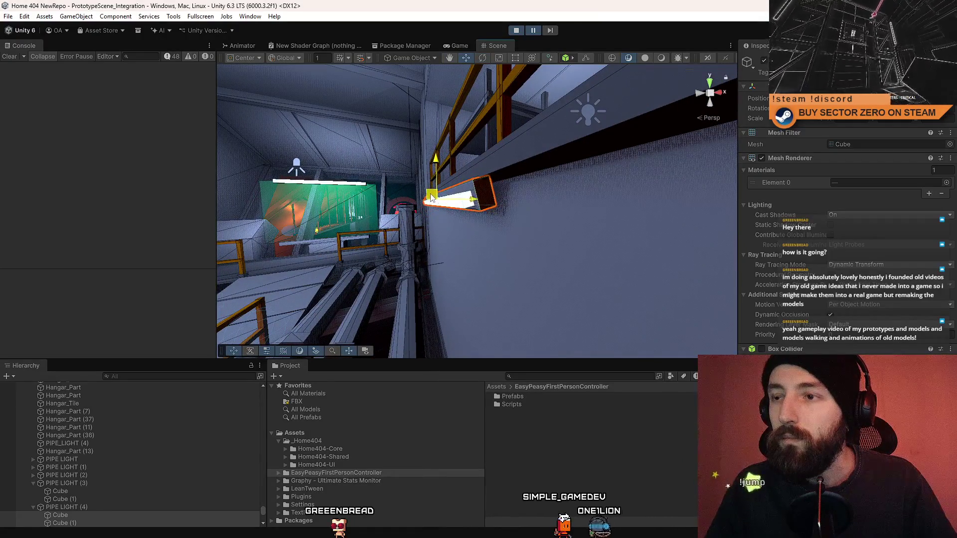
drag(431, 198, 425, 203)
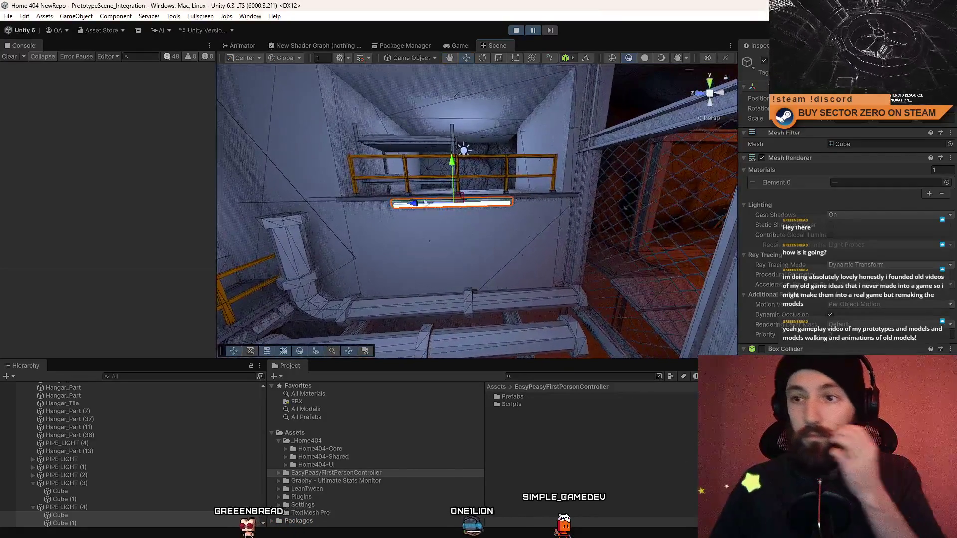
mouse_move(499, 279)
mouse_down()
mouse_move(473, 243)
mouse_move(580, 289)
mouse_up()
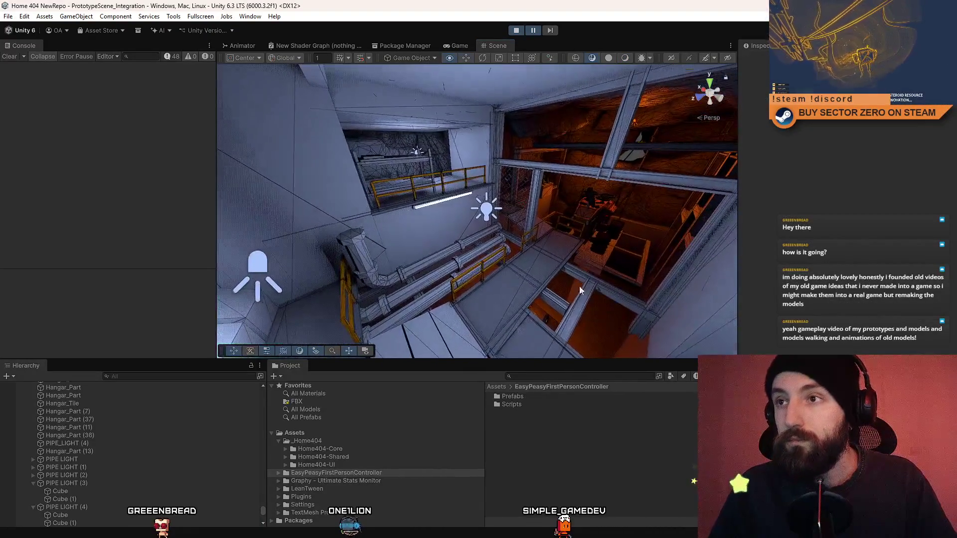
click(463, 49)
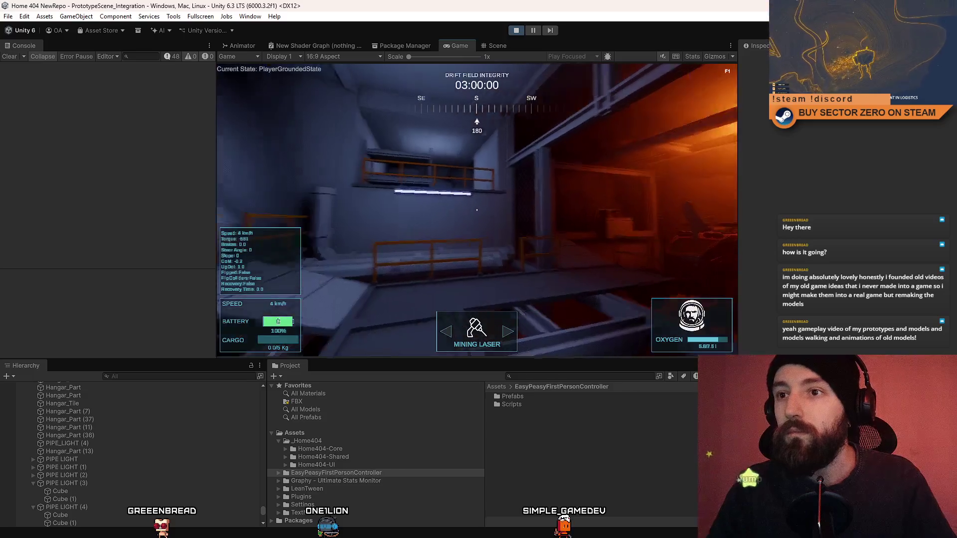
Play-test full screen, then pause, return to the Scene view and select the point light
key(F10)
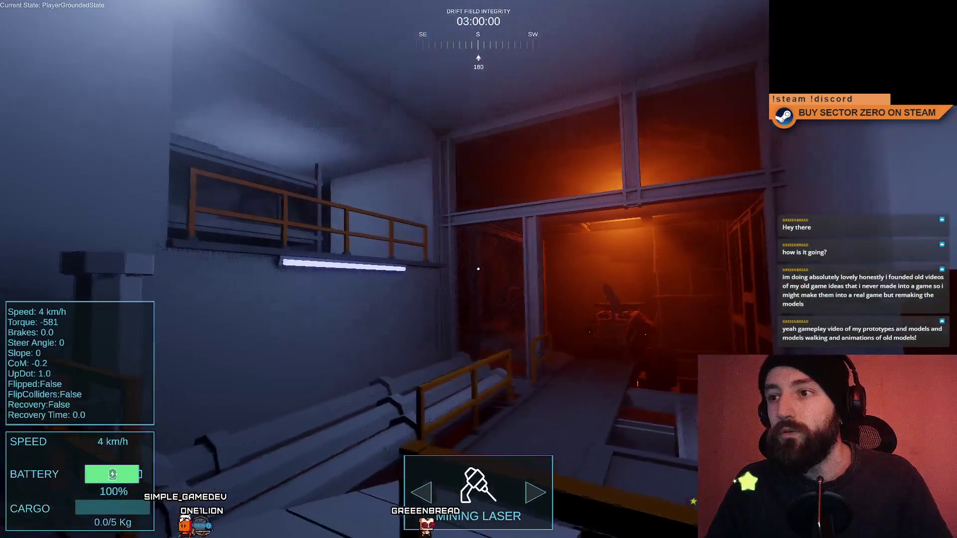
key(F11)
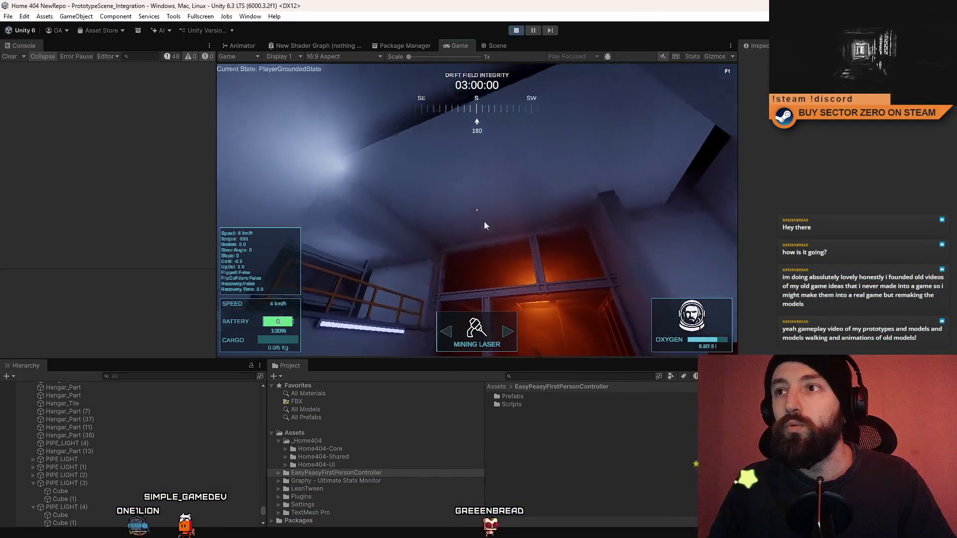
click(532, 30)
click(498, 45)
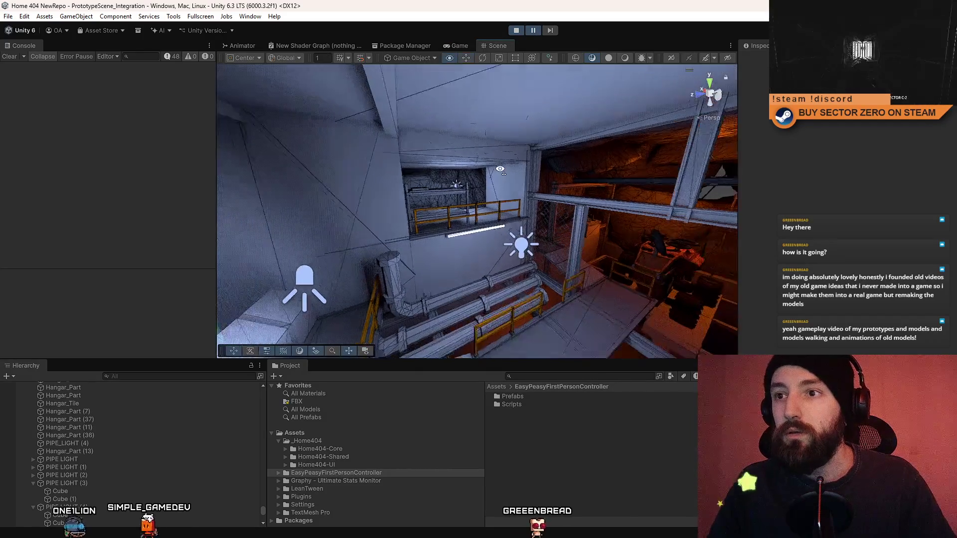
key(w)
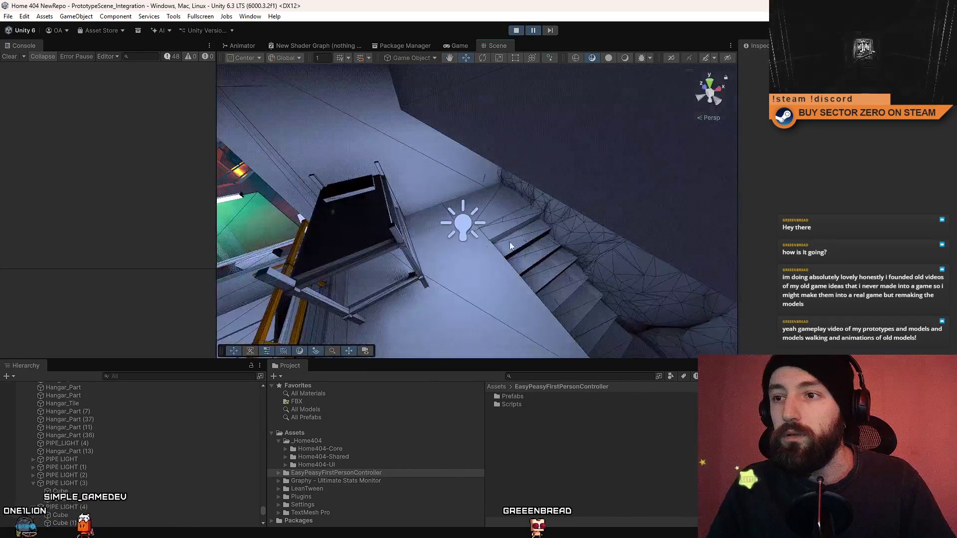
click(459, 224)
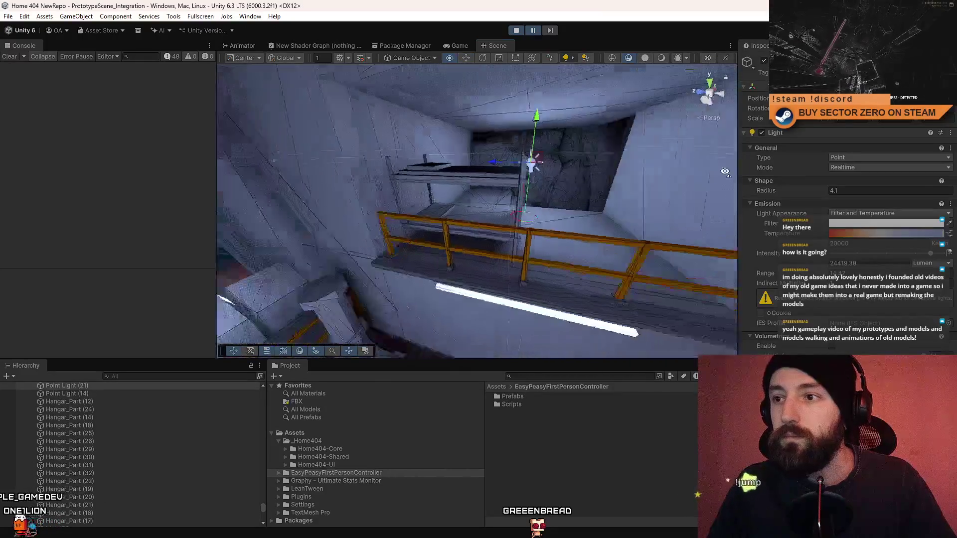
Warm the point light by lowering its colour temperature while watching the Game view
key(w)
click(466, 46)
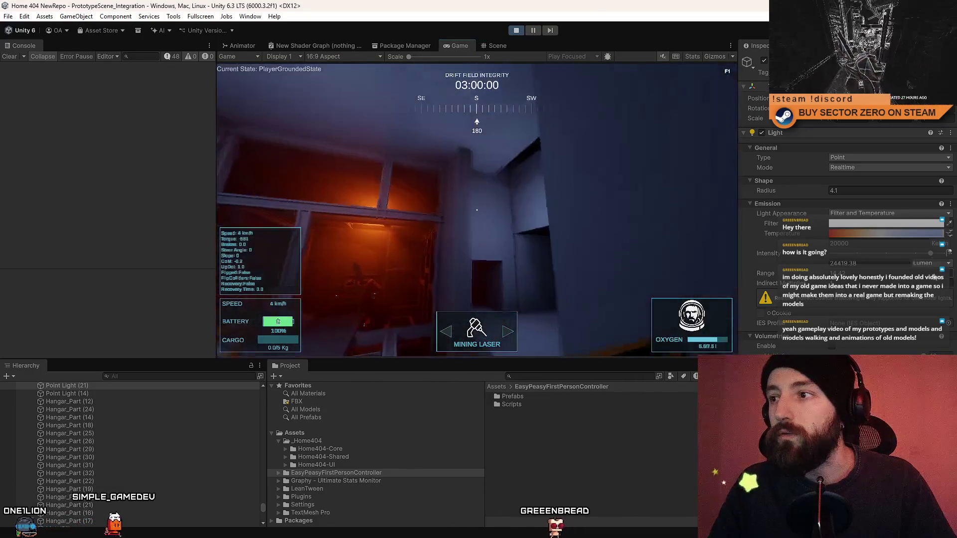
drag(928, 234, 824, 236)
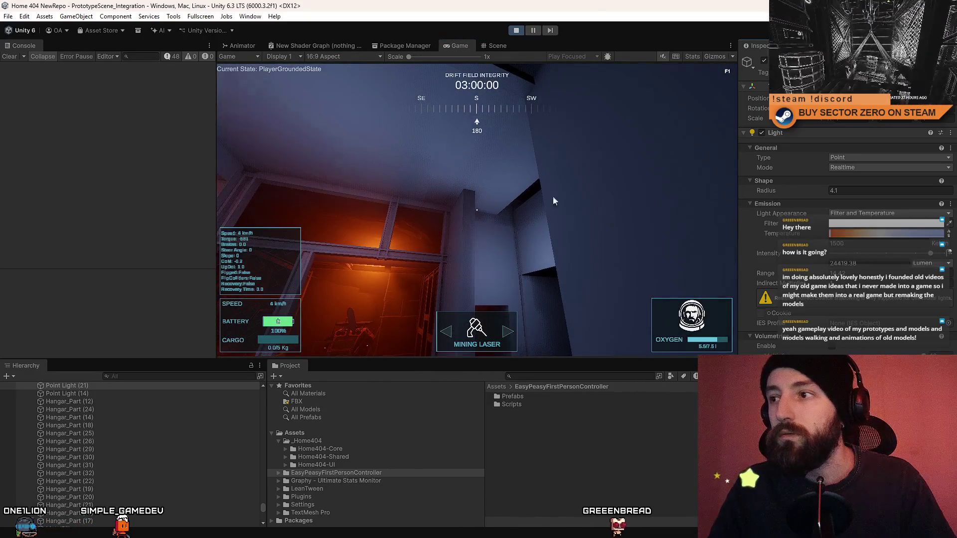
click(553, 200)
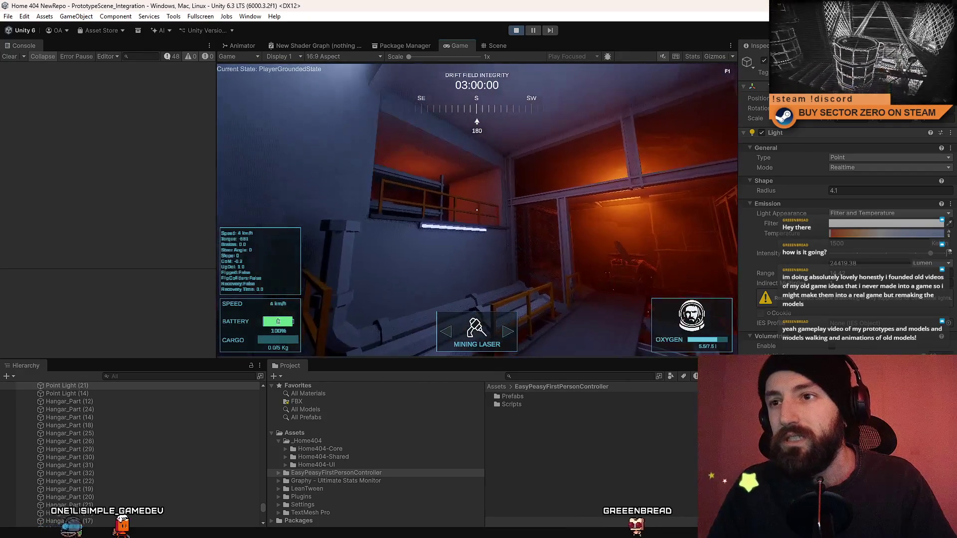
Walk toward the orange-lit room and shrink the point light's Radius to about 3.56
key(w)
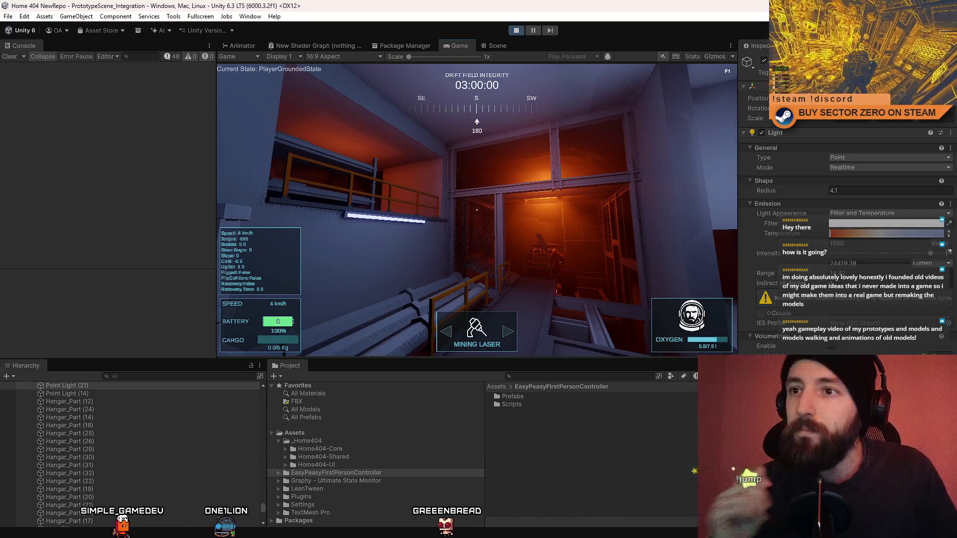
key(w)
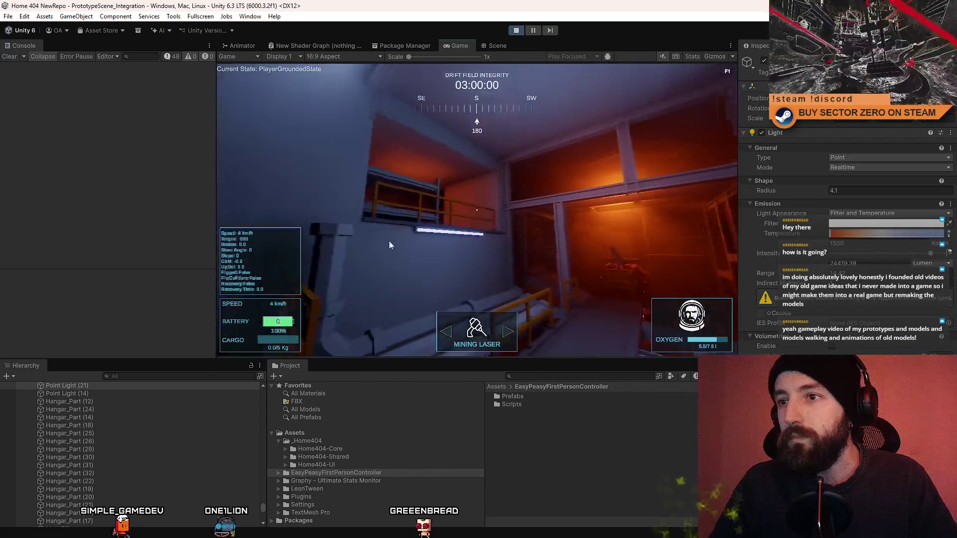
key(w)
key(Escape)
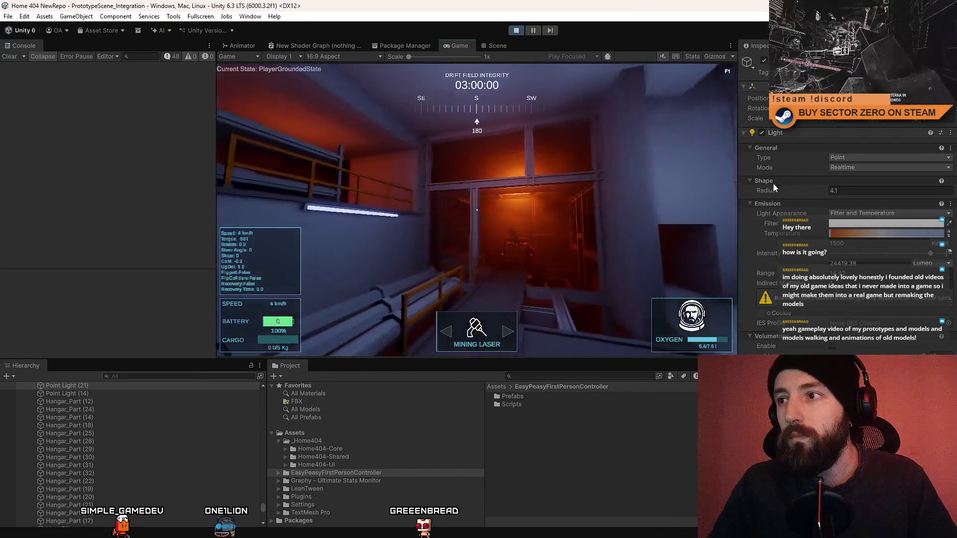
mouse_move(813, 195)
mouse_down()
mouse_move(833, 196)
mouse_move(756, 192)
mouse_up()
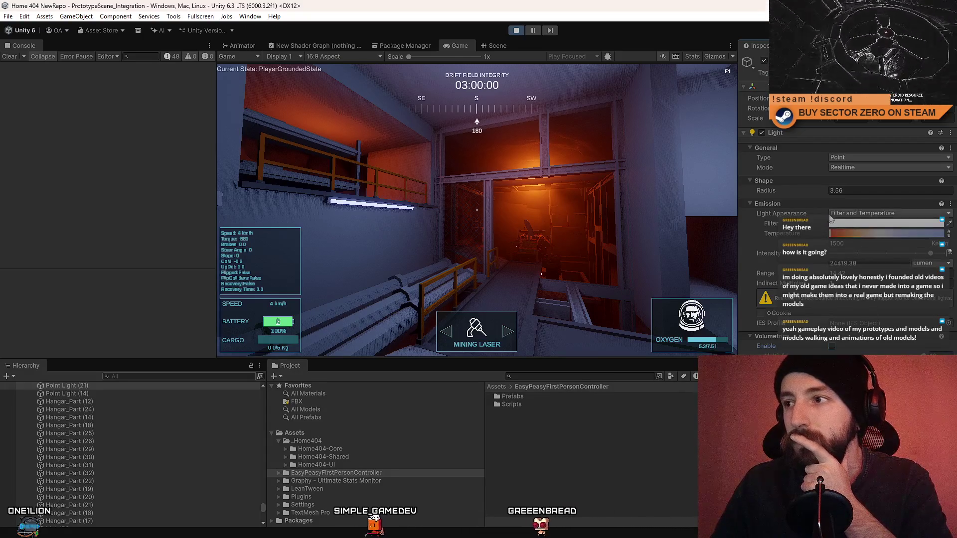
Try bluish and warm temperatures and blue, red-yellow and orange filter tints, settling on 1500 K orange
drag(836, 236, 909, 237)
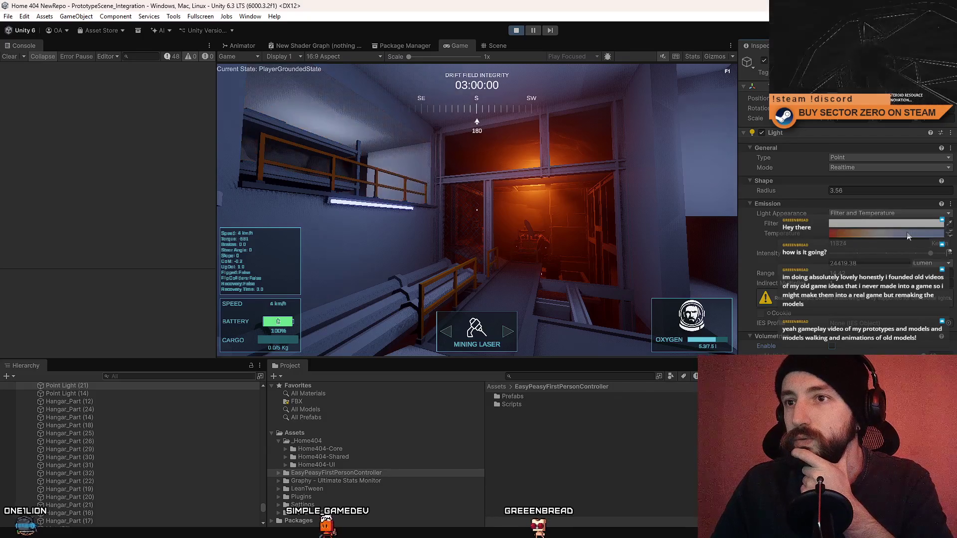
mouse_move(877, 237)
mouse_down()
mouse_move(835, 234)
mouse_move(896, 249)
mouse_move(915, 270)
mouse_move(875, 249)
mouse_up()
click(879, 229)
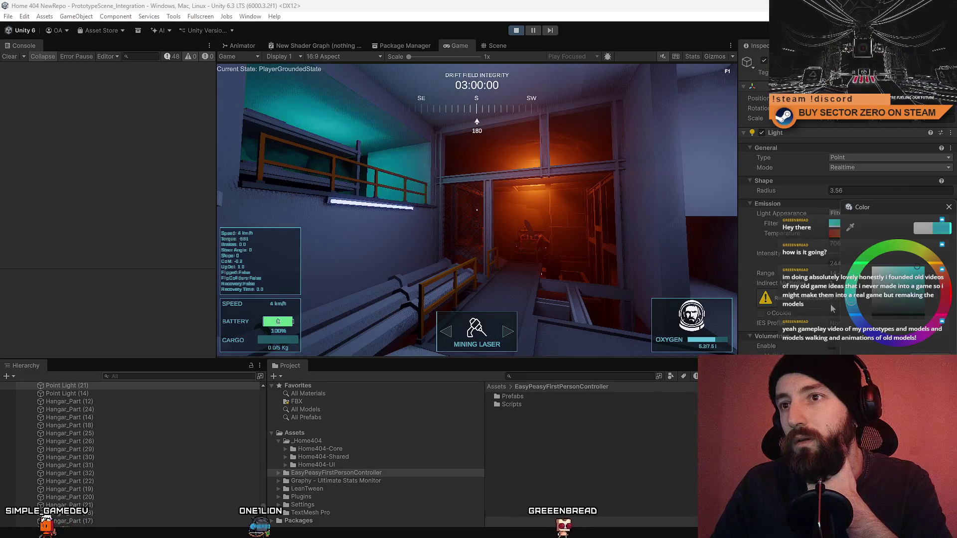
drag(836, 313, 879, 348)
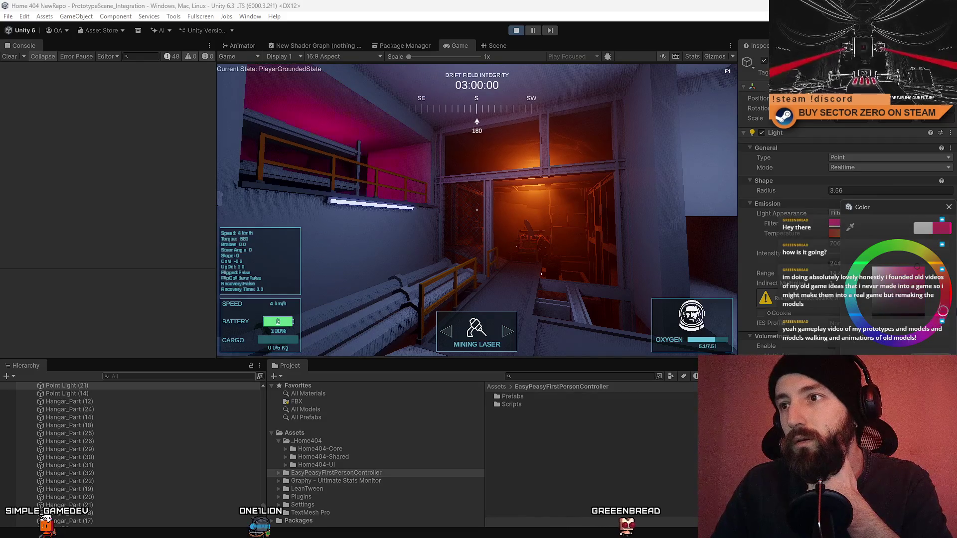
mouse_move(948, 273)
mouse_down()
mouse_move(923, 251)
mouse_move(938, 264)
mouse_up()
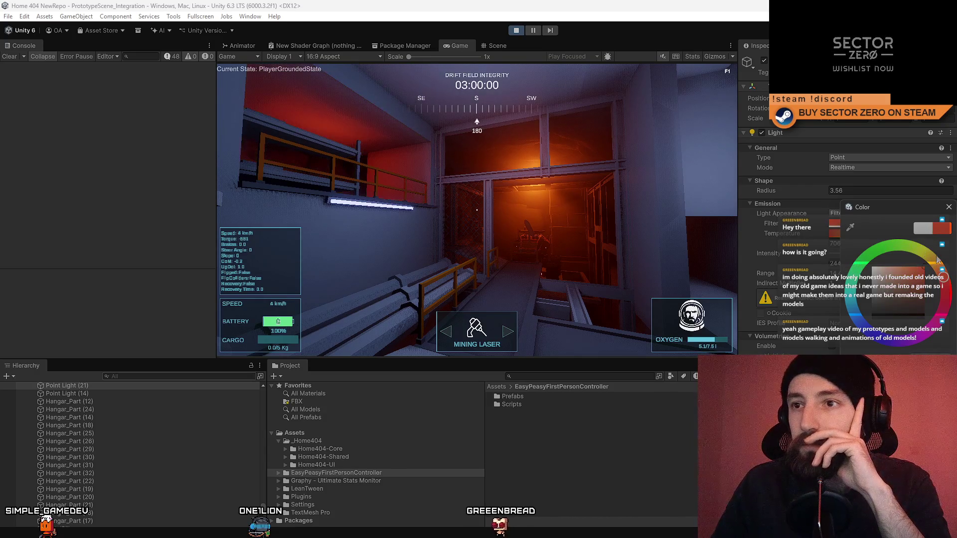
drag(943, 276, 936, 264)
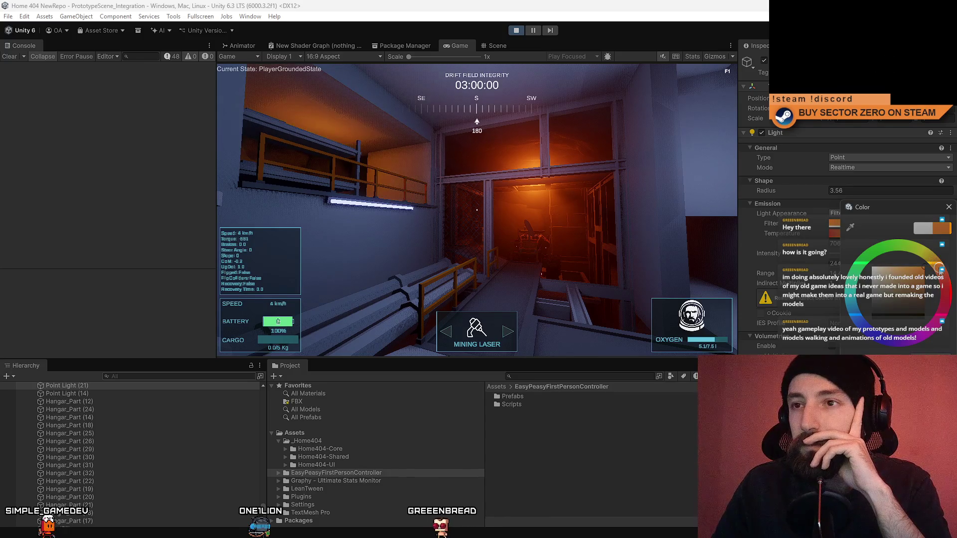
click(949, 208)
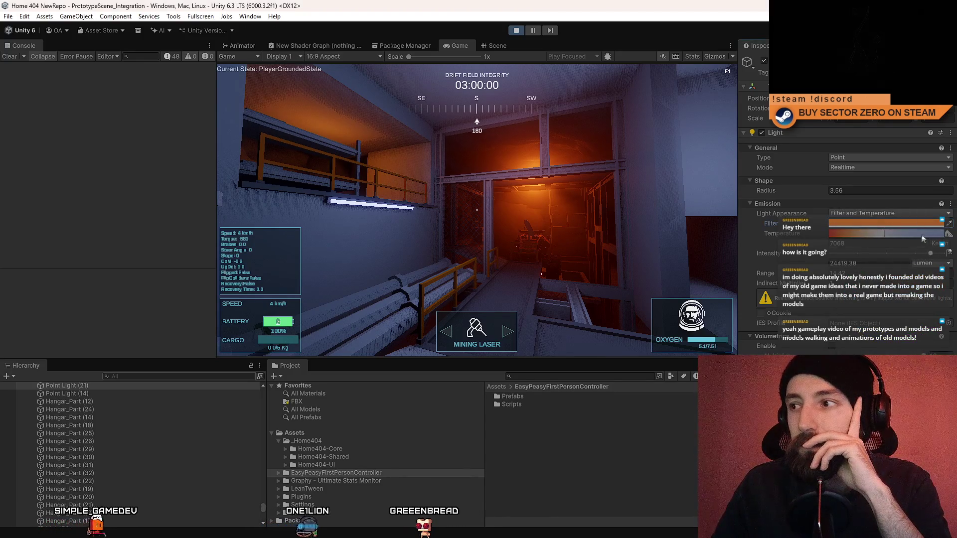
click(882, 222)
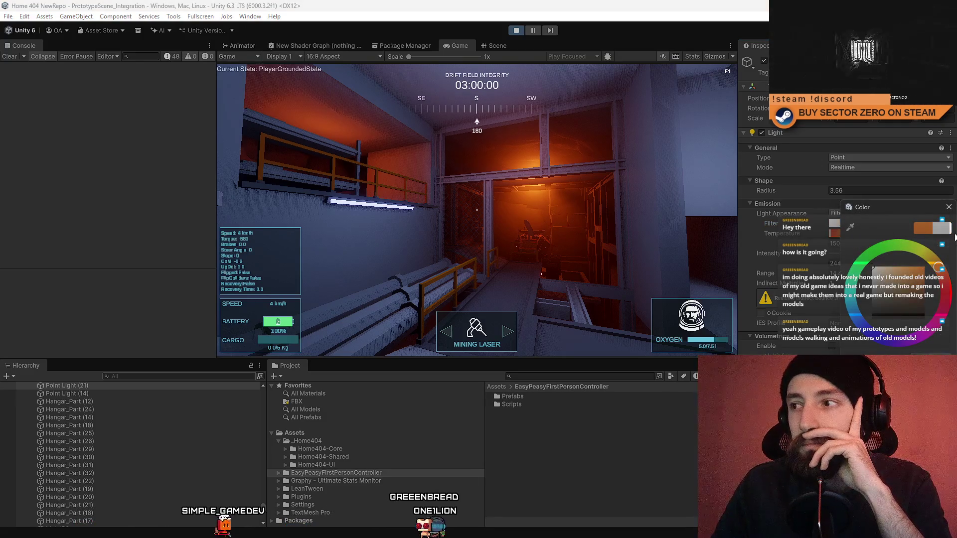
click(949, 208)
Walk the player through the dim room and doorway past the orange-lit alcove
click(581, 202)
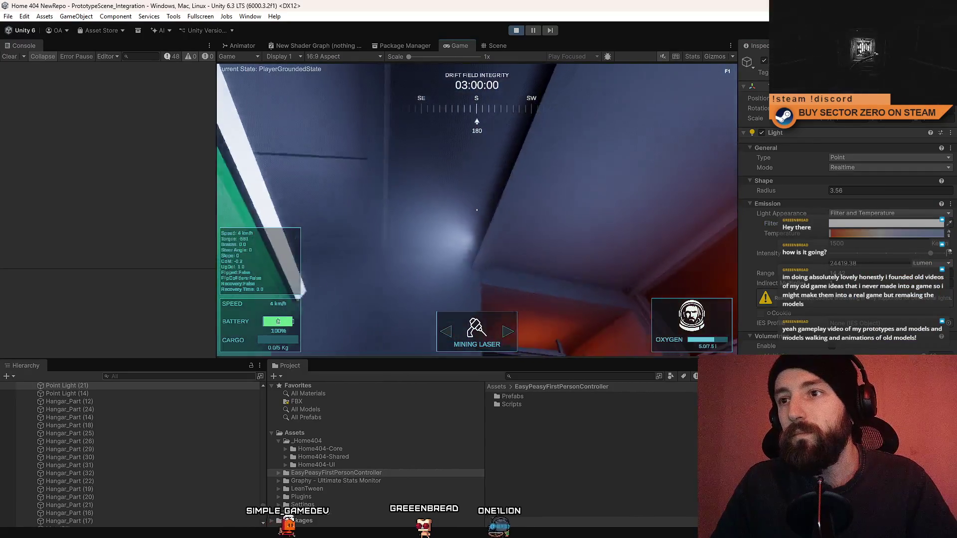
key(w)
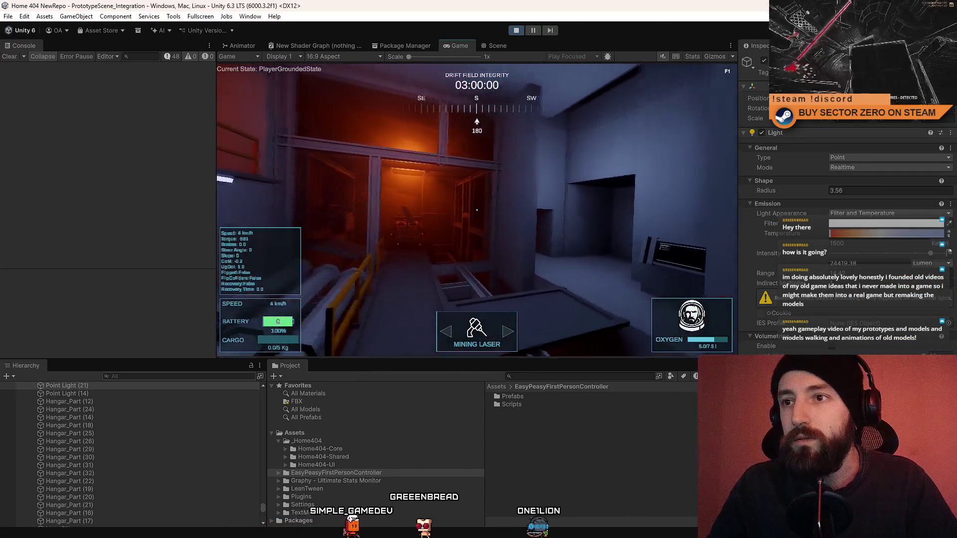
key(w)
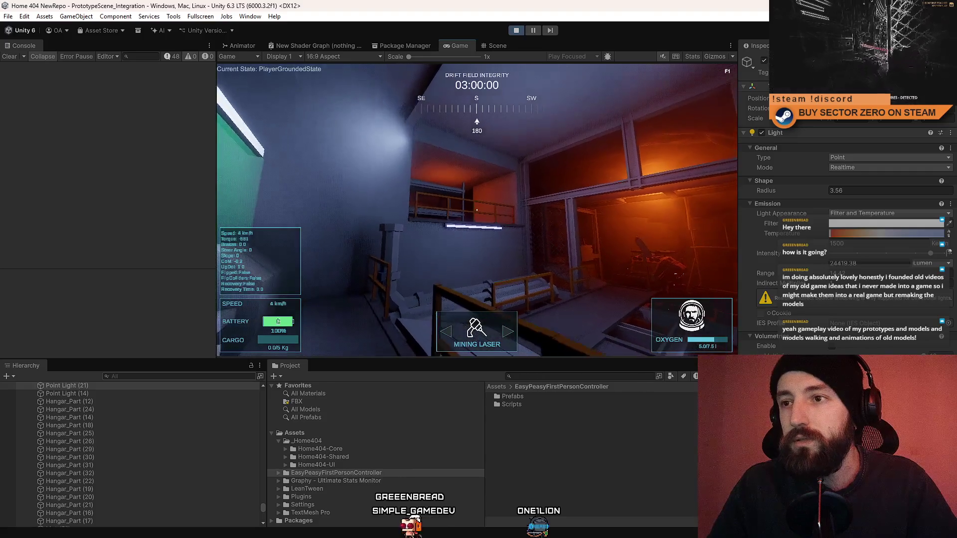
key(w)
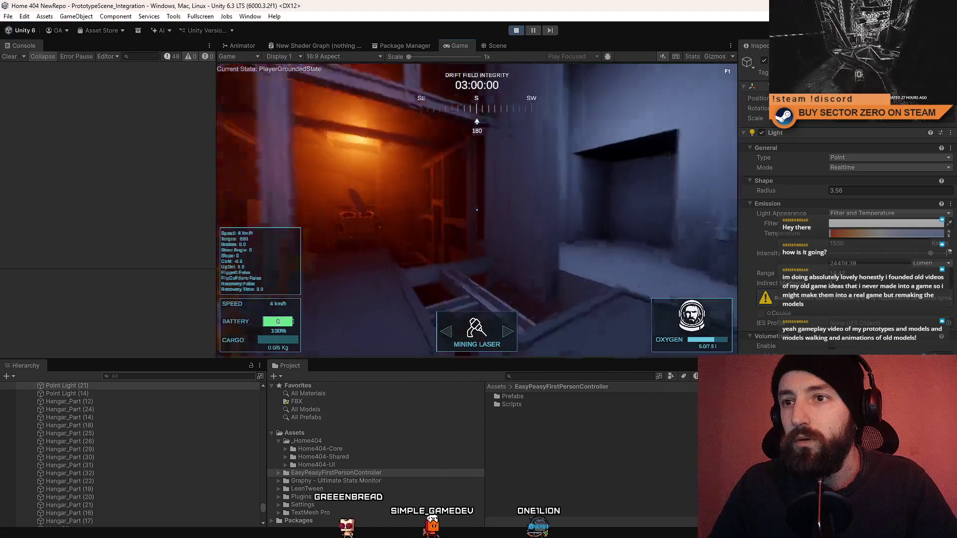
key(w)
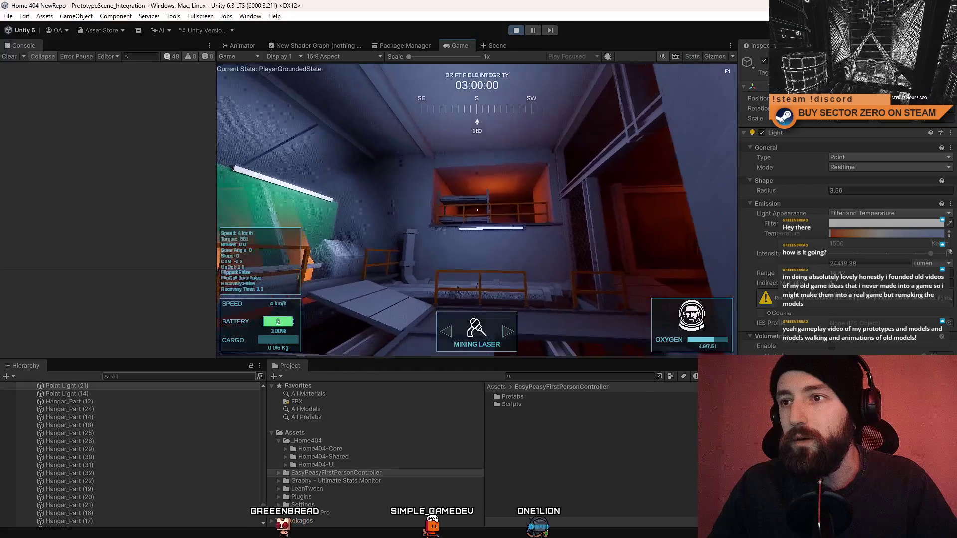
key(w)
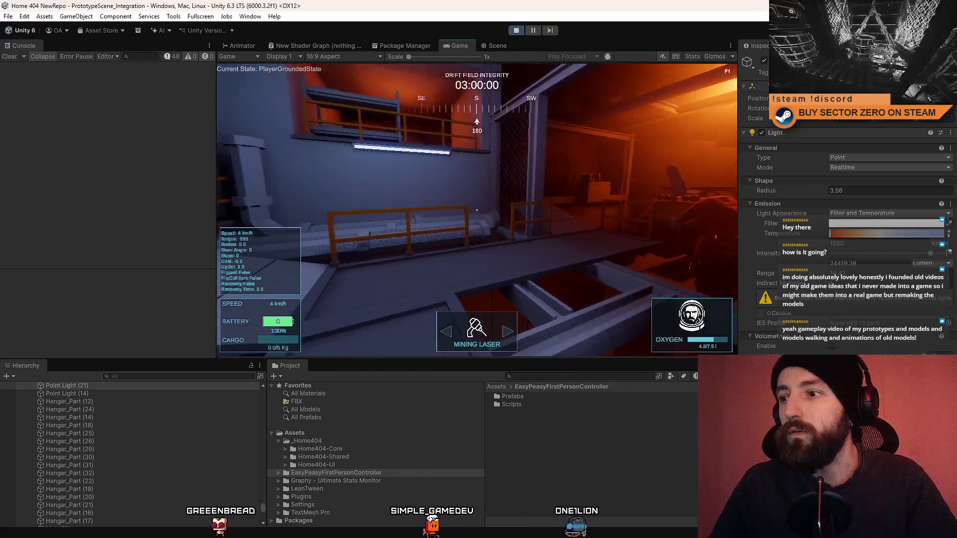
Raise the orange point light higher in the bunk alcove and check it in the game
key(w)
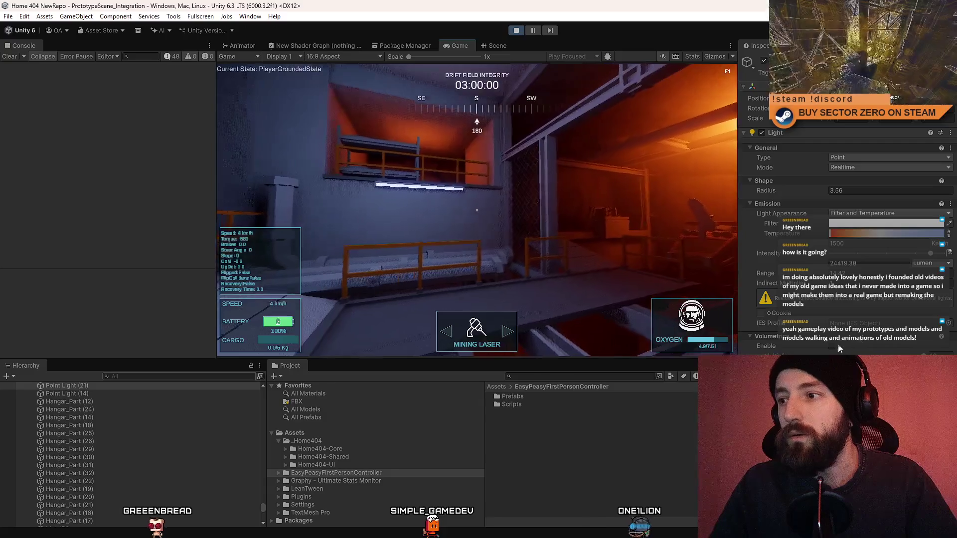
key(w)
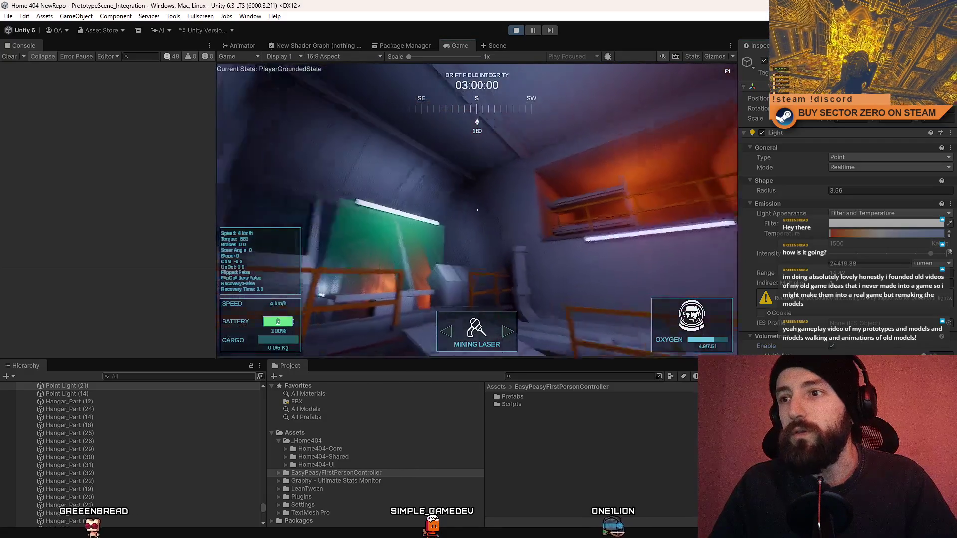
click(491, 46)
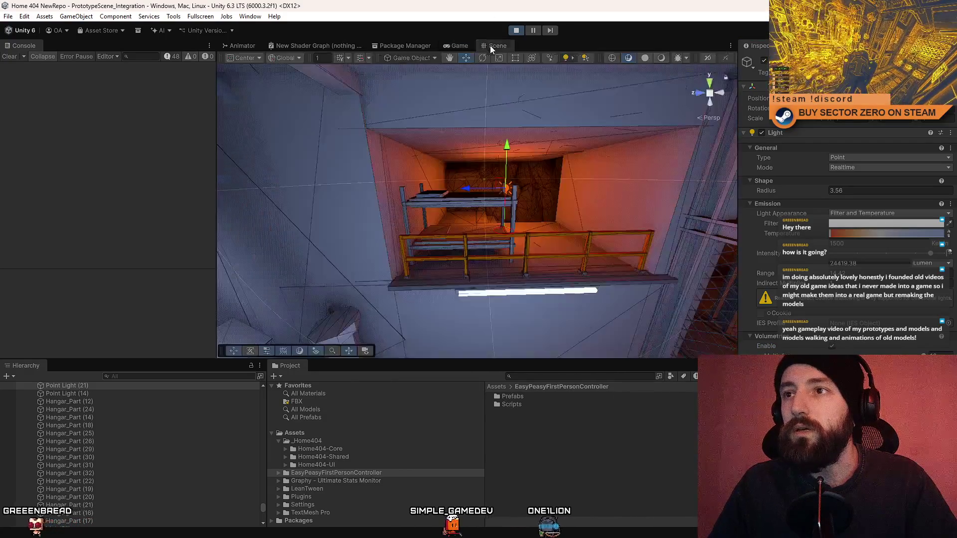
key(w)
mouse_move(511, 147)
mouse_down()
mouse_move(514, 90)
mouse_move(512, 98)
mouse_up()
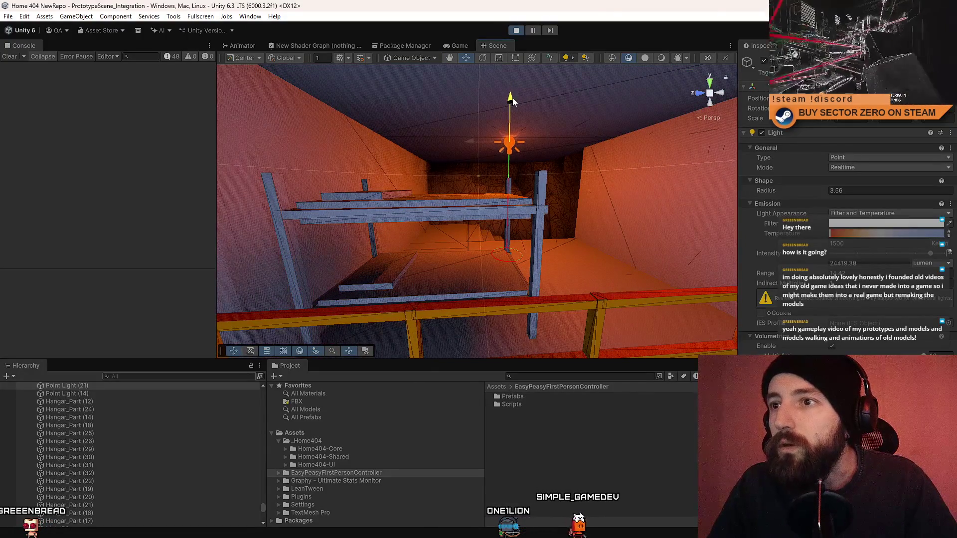
click(450, 44)
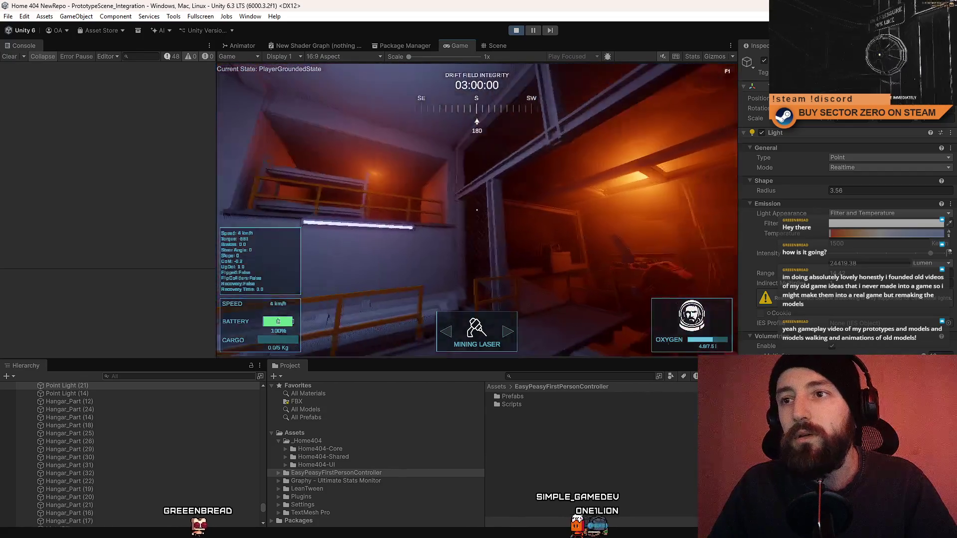
Slide the point light sideways along the alcove wall and review the running game
click(498, 45)
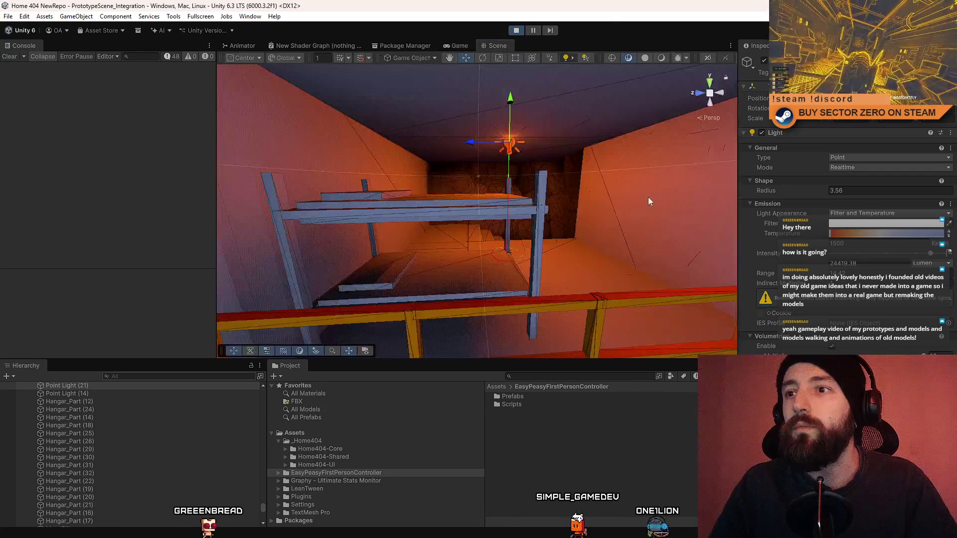
mouse_move(376, 185)
mouse_down()
mouse_move(485, 134)
mouse_move(556, 153)
mouse_move(821, 157)
mouse_up()
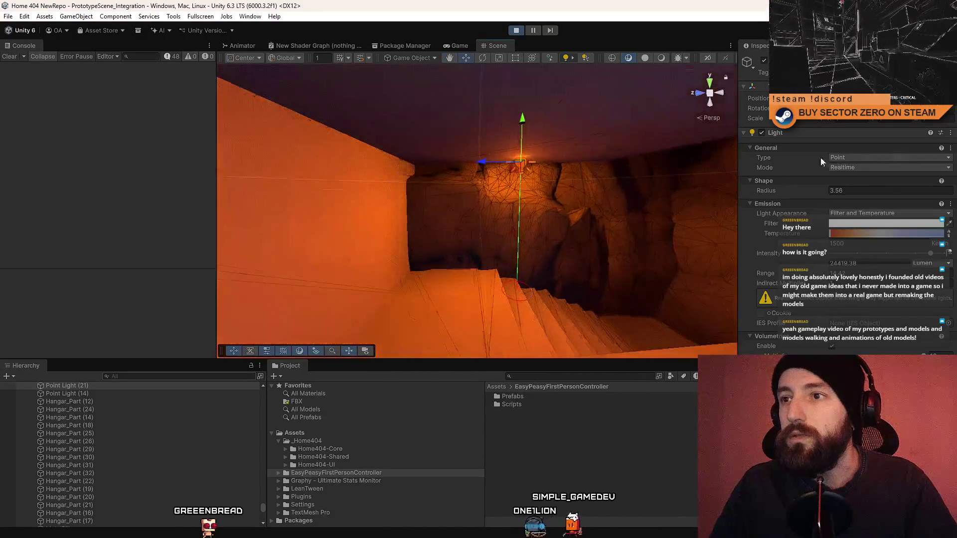
mouse_move(486, 158)
mouse_down()
mouse_move(349, 170)
mouse_move(409, 168)
mouse_move(389, 186)
mouse_move(566, 186)
mouse_move(555, 185)
mouse_move(533, 134)
mouse_move(543, 195)
mouse_up()
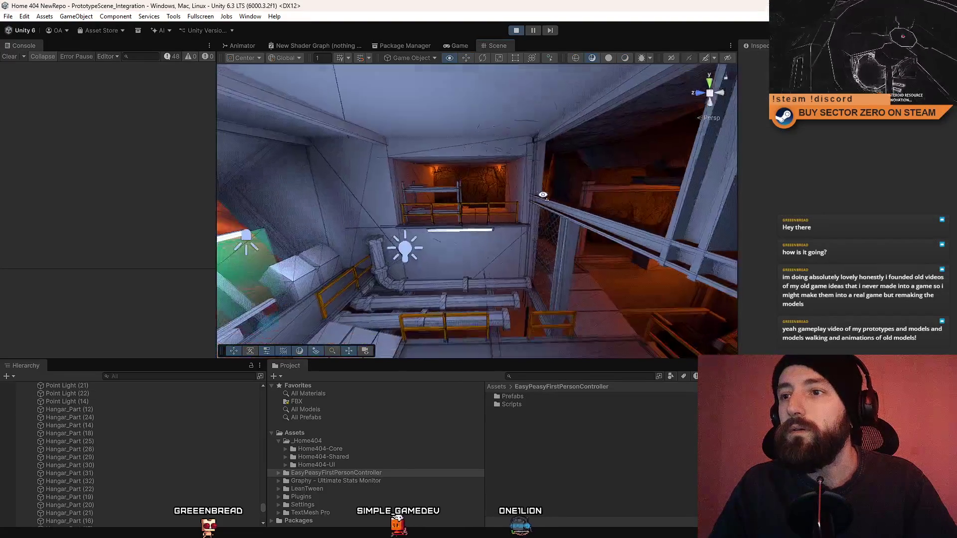
click(468, 48)
Walk toward the bunk area in full-screen play, then exit back to the editor layout
key(F10)
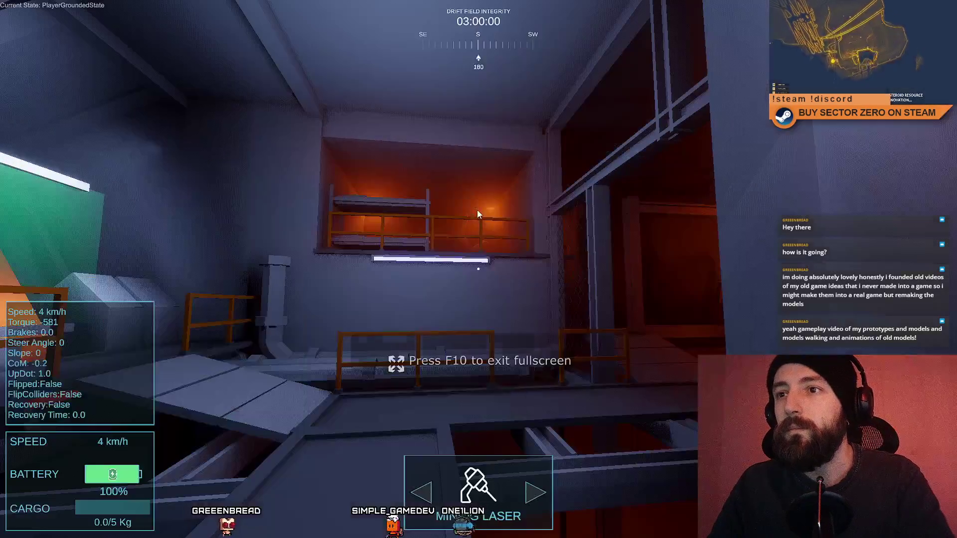
key(w)
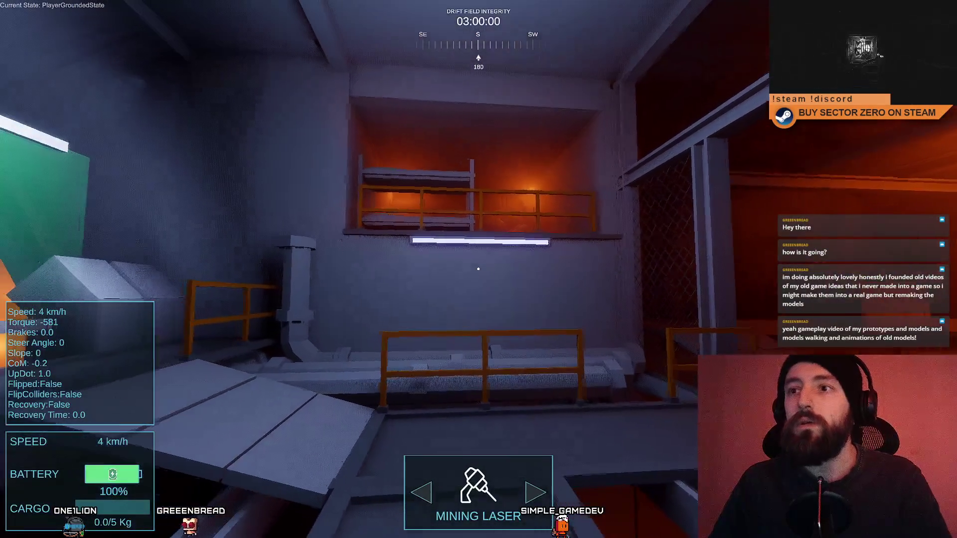
key(F11)
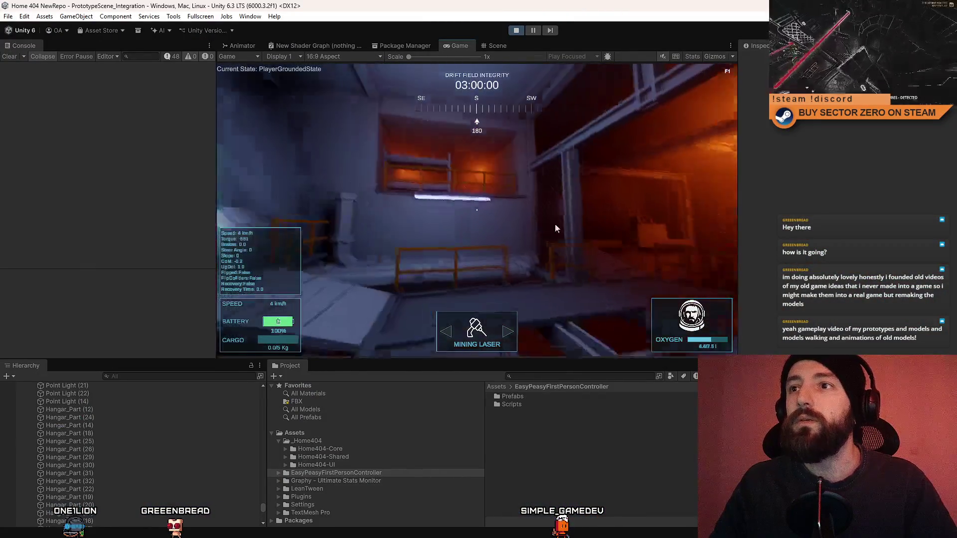
Select the point light by the staircase, Point Light (22), then return to the game
click(496, 47)
mouse_move(519, 234)
mouse_down()
mouse_move(512, 279)
mouse_move(515, 219)
mouse_move(516, 230)
mouse_move(484, 202)
mouse_move(495, 187)
mouse_up()
click(490, 187)
drag(509, 223, 450, 211)
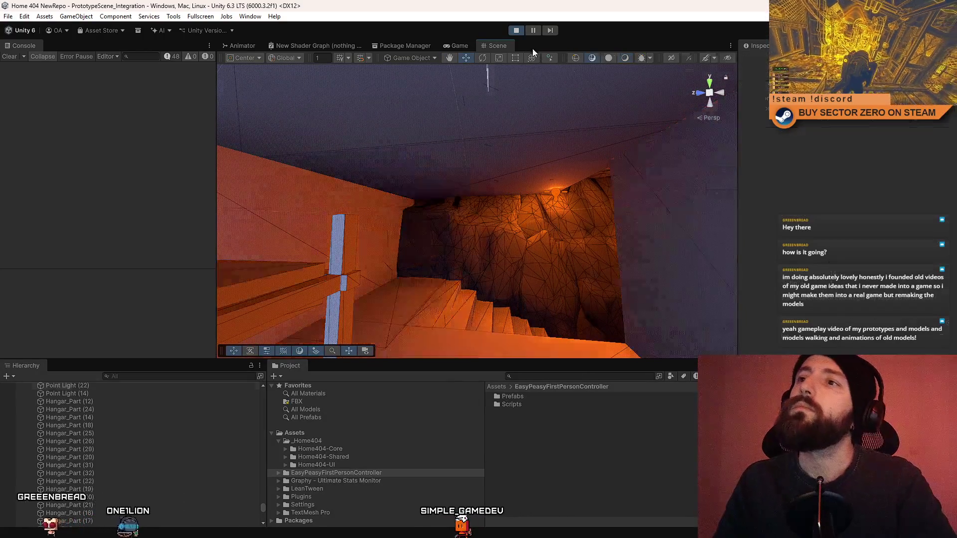
click(455, 46)
Strafe left and right in the game to inspect the bunk-bed ledge lighting
key(a)
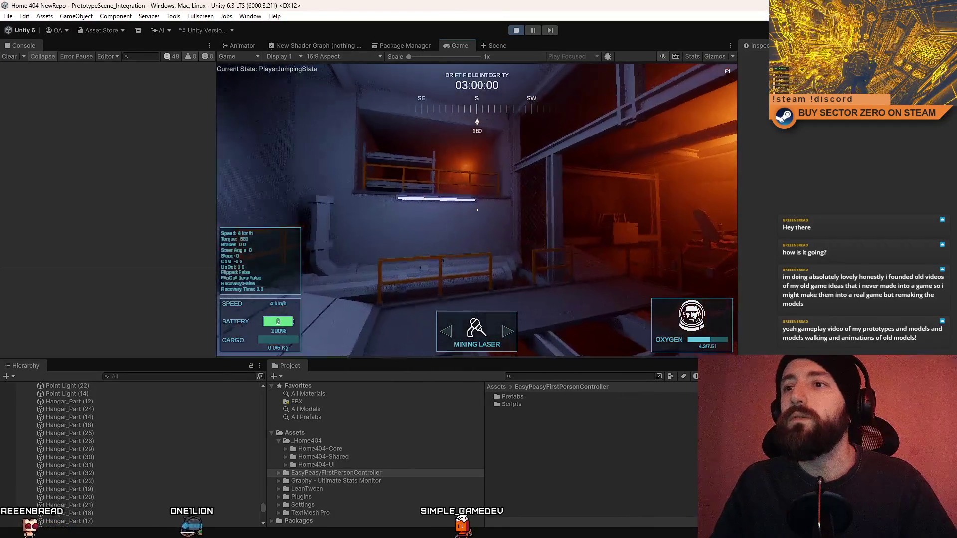
key(d)
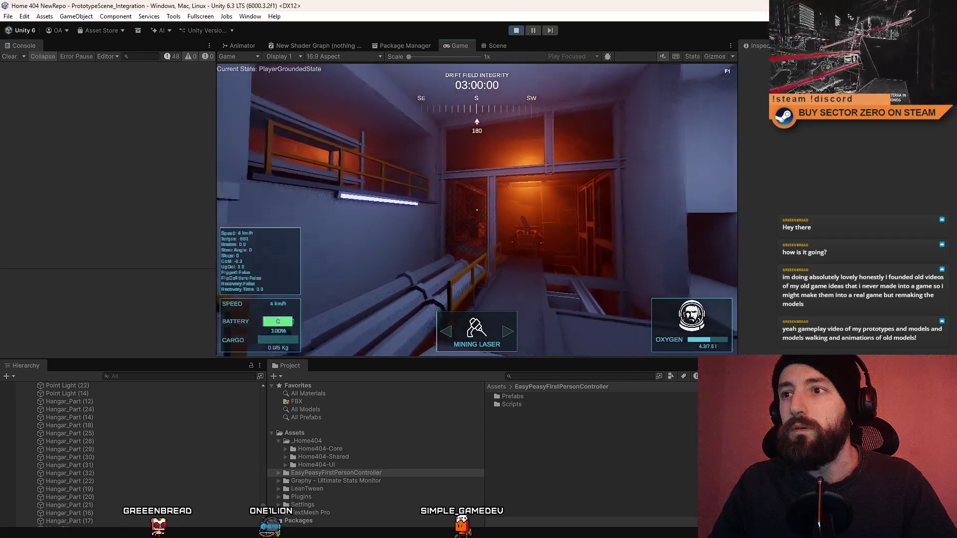
key(a)
key(d)
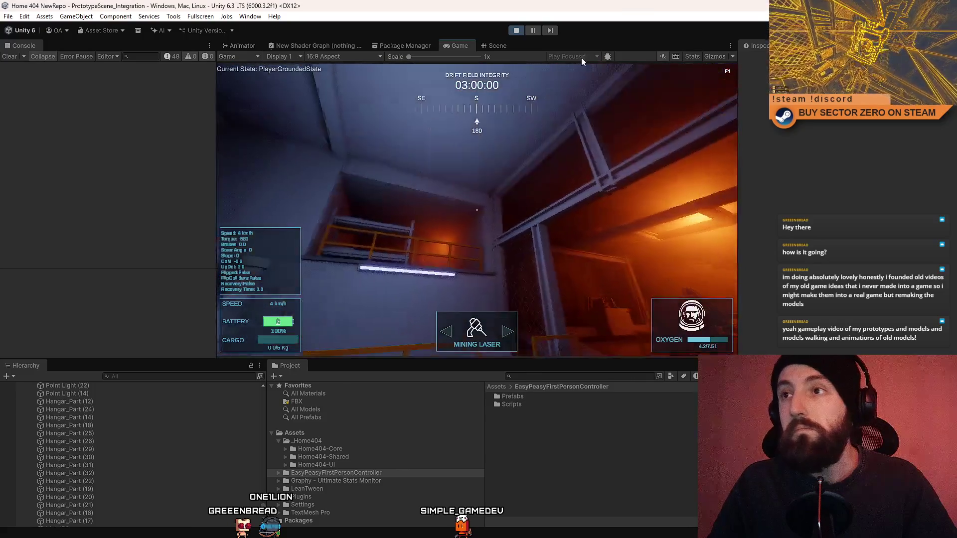
key(Escape)
Slide the ledge point light along its depth axis and duplicate it as Point Light (23)
click(495, 43)
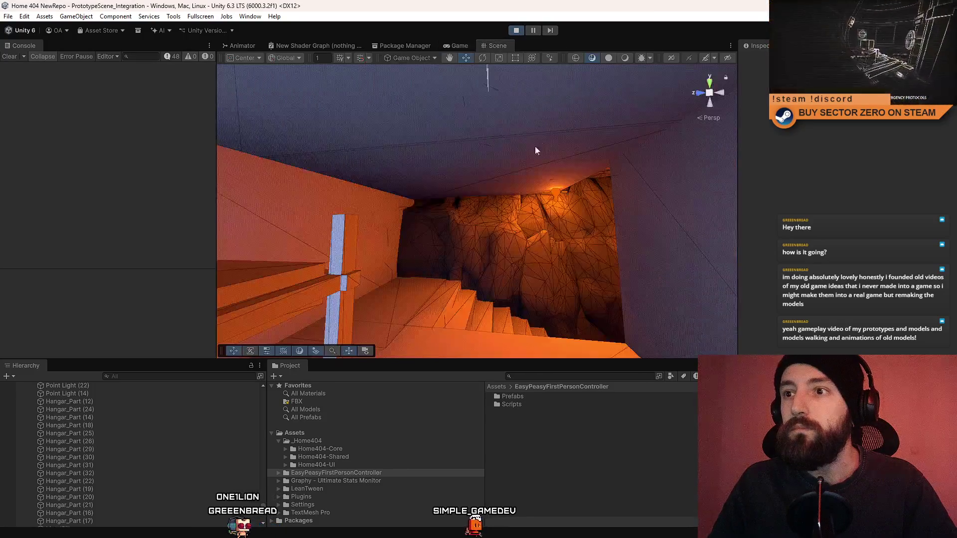
click(542, 144)
key(s)
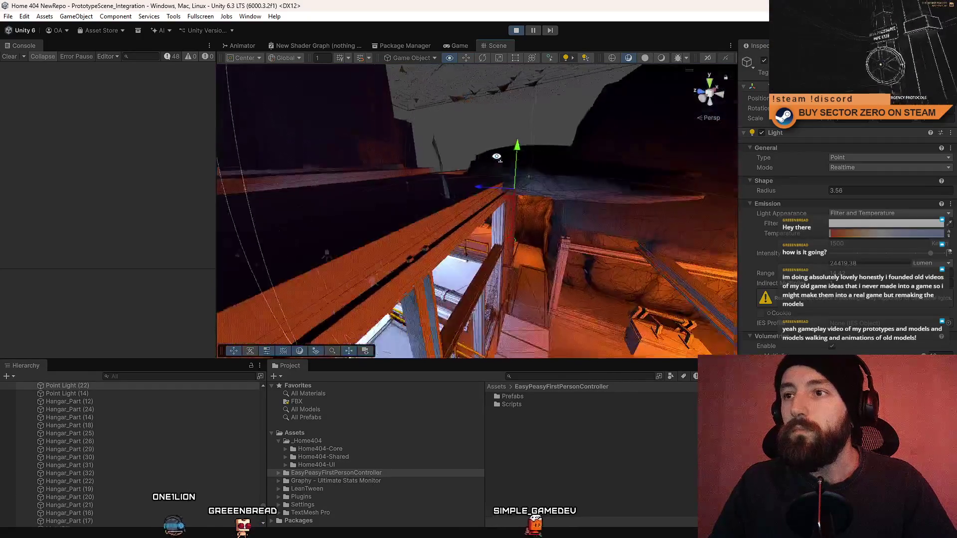
mouse_move(511, 145)
mouse_down()
mouse_move(462, 149)
mouse_move(632, 148)
mouse_move(582, 146)
mouse_move(499, 176)
mouse_move(590, 101)
mouse_move(523, 157)
mouse_move(513, 179)
mouse_move(635, 178)
mouse_up()
key(ctrl+d)
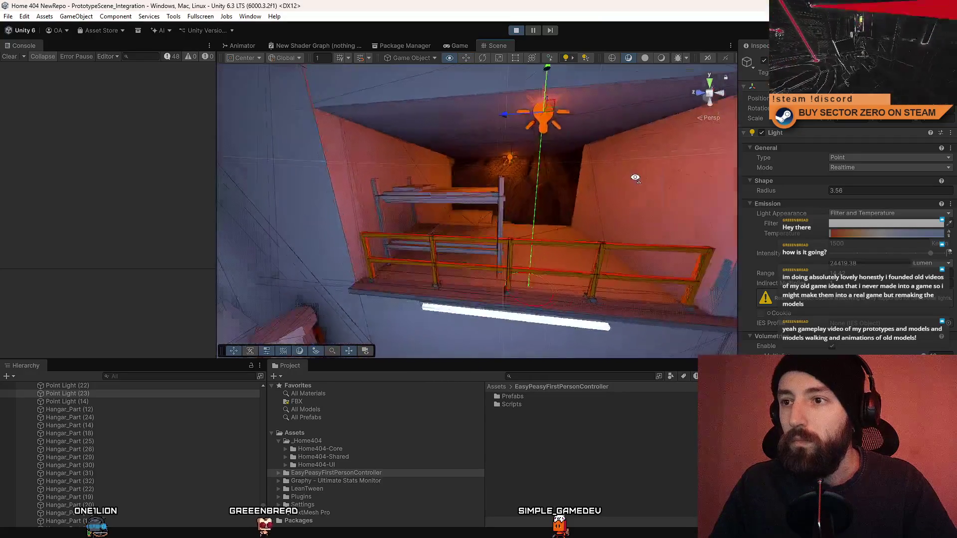
Check the new lighting in the game, then view the bunk-bed room from a new angle
click(456, 45)
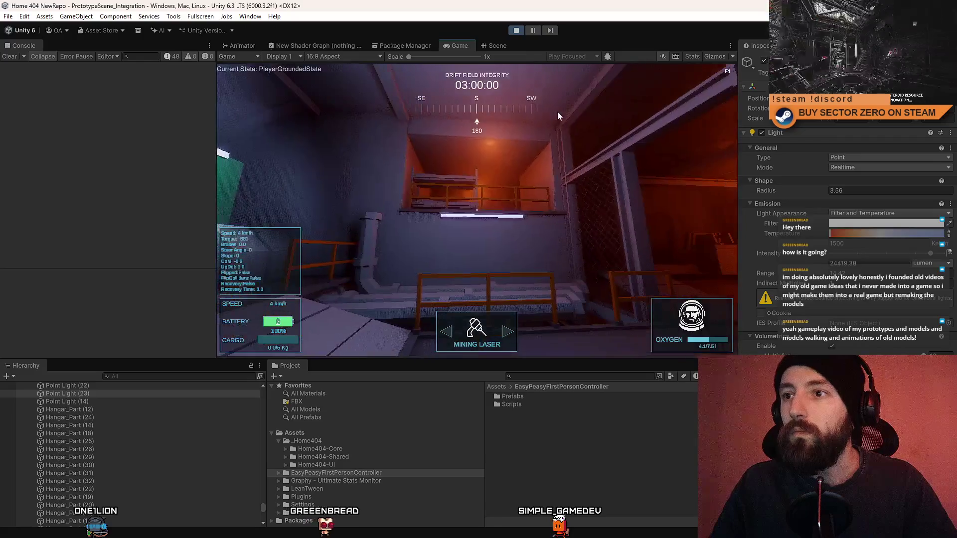
click(495, 45)
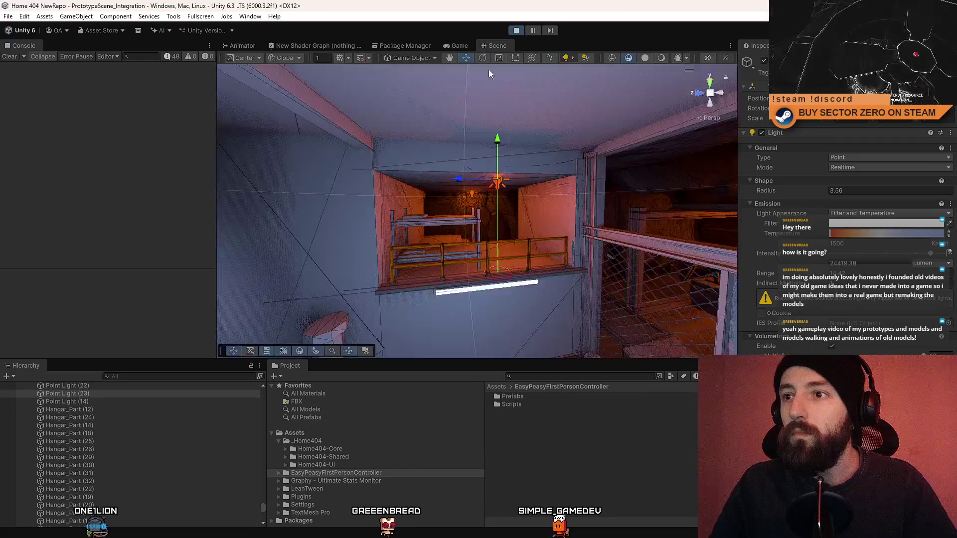
scroll(489, 74, up, 5)
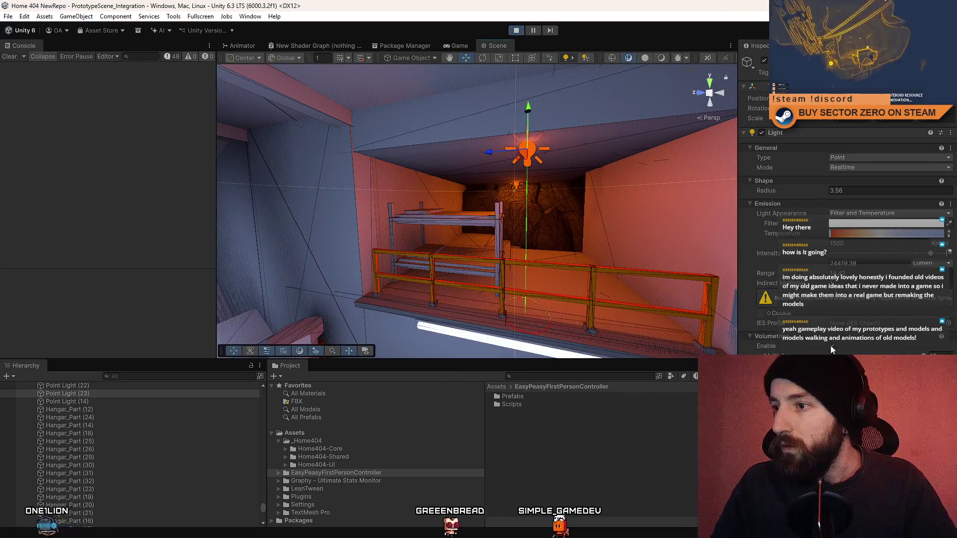
drag(488, 162, 389, 161)
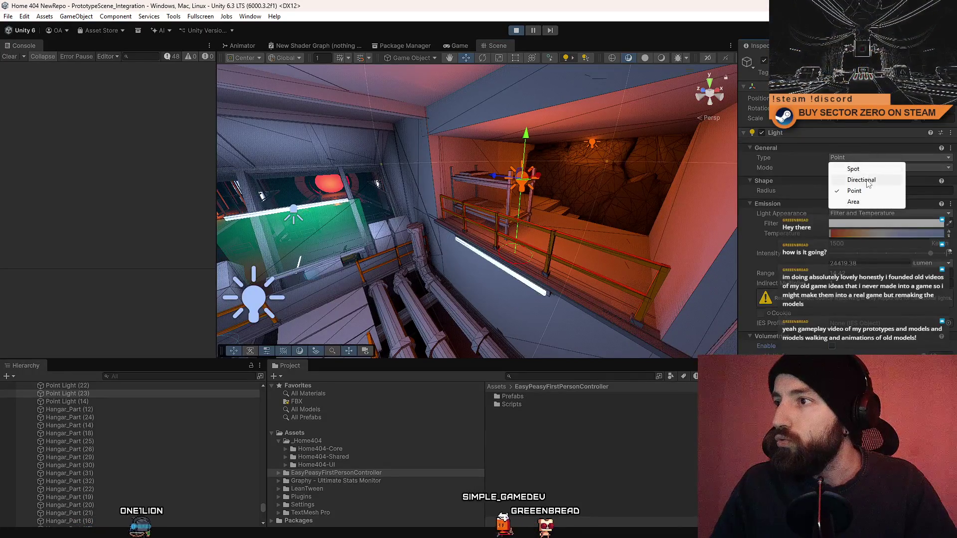
Turn the copied light into a Spot light with inner/outer angles about 72/102
click(870, 169)
key(e)
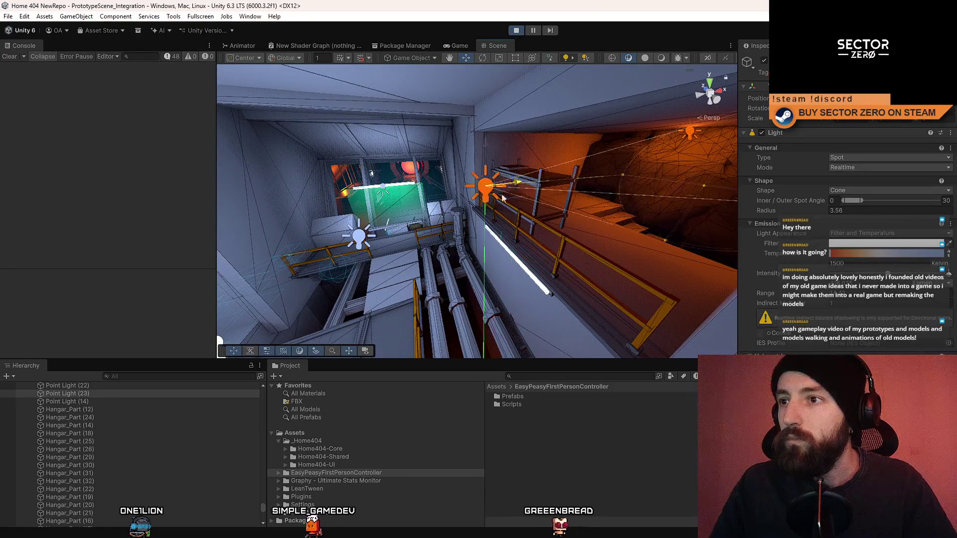
mouse_move(357, 206)
mouse_down()
mouse_move(369, 195)
mouse_move(409, 192)
mouse_up()
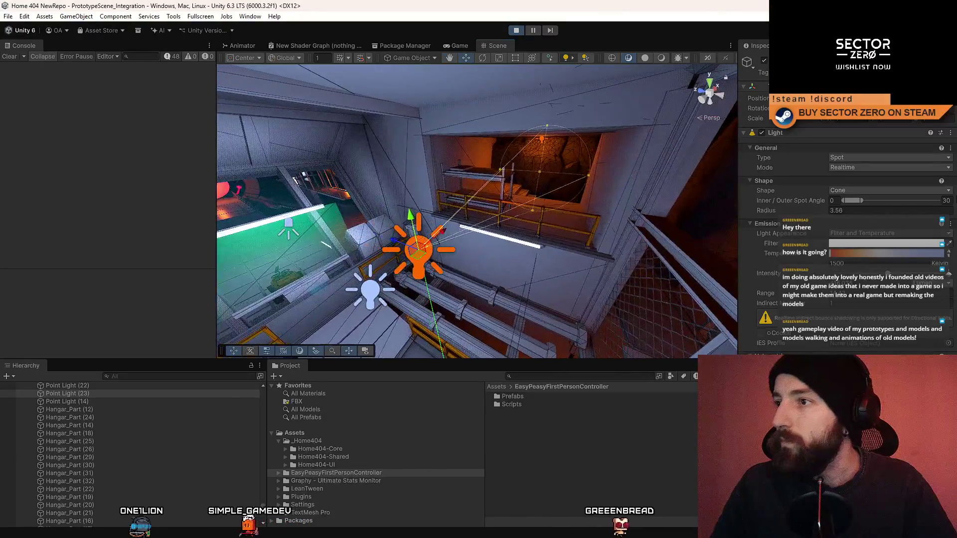
drag(855, 202, 893, 200)
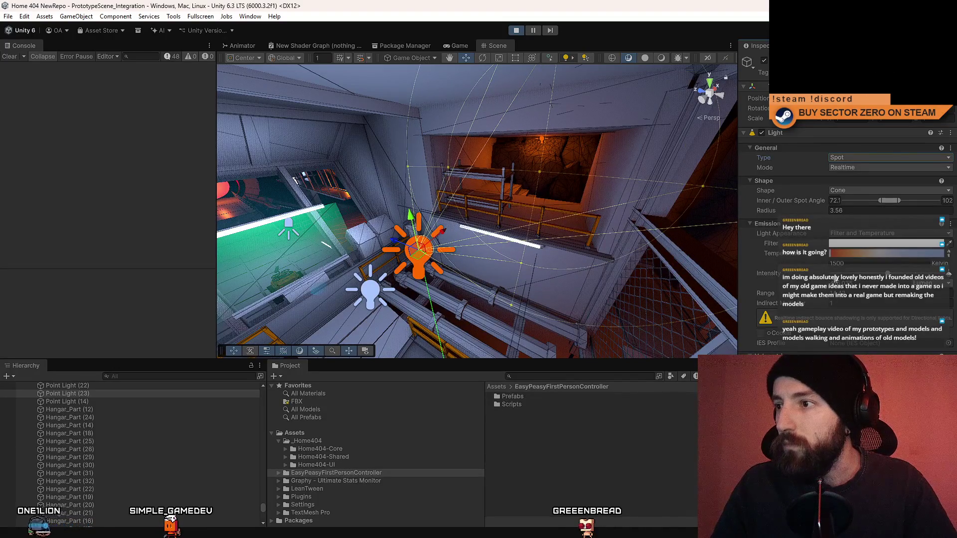
Move the spot light right and down beside the bunk-bed ledge, then view the running game
drag(678, 233, 377, 210)
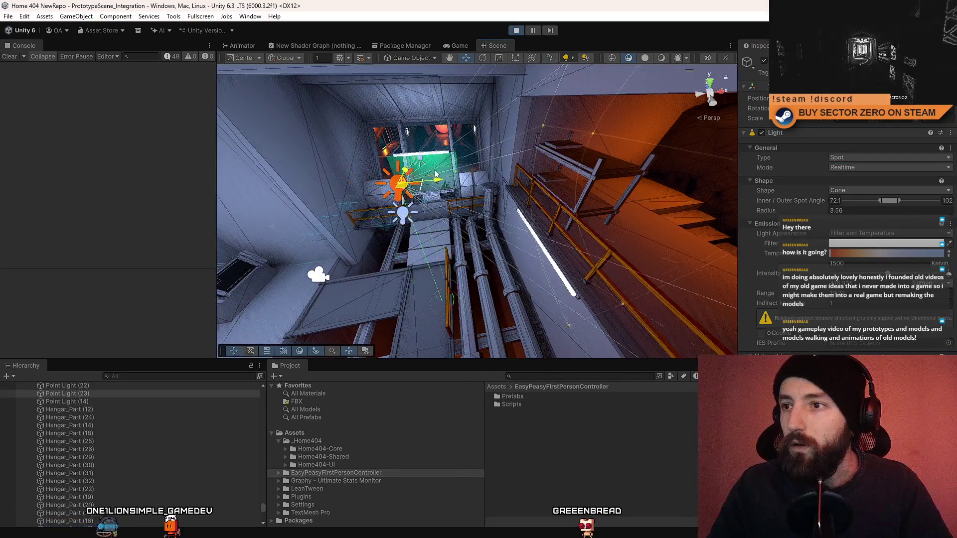
drag(461, 145, 499, 160)
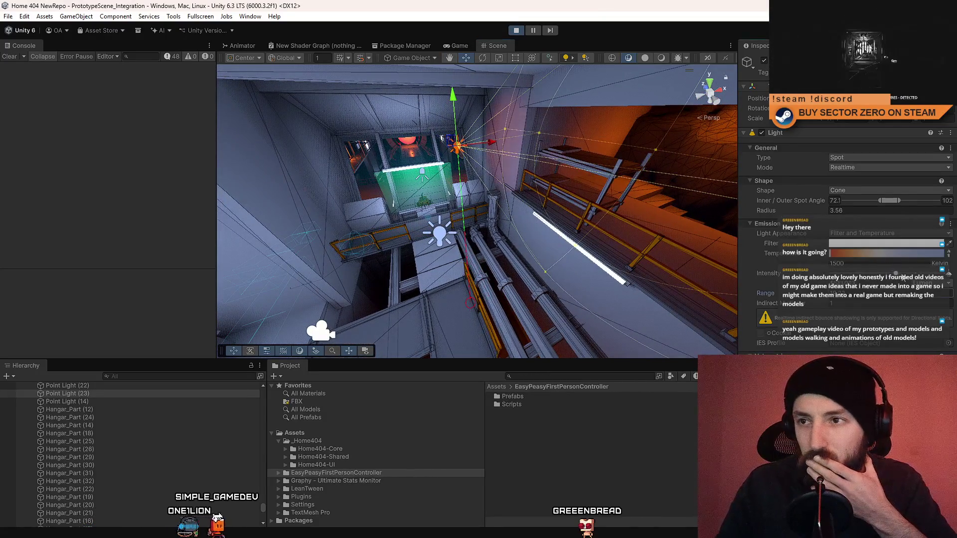
drag(487, 180, 470, 210)
drag(378, 194, 541, 203)
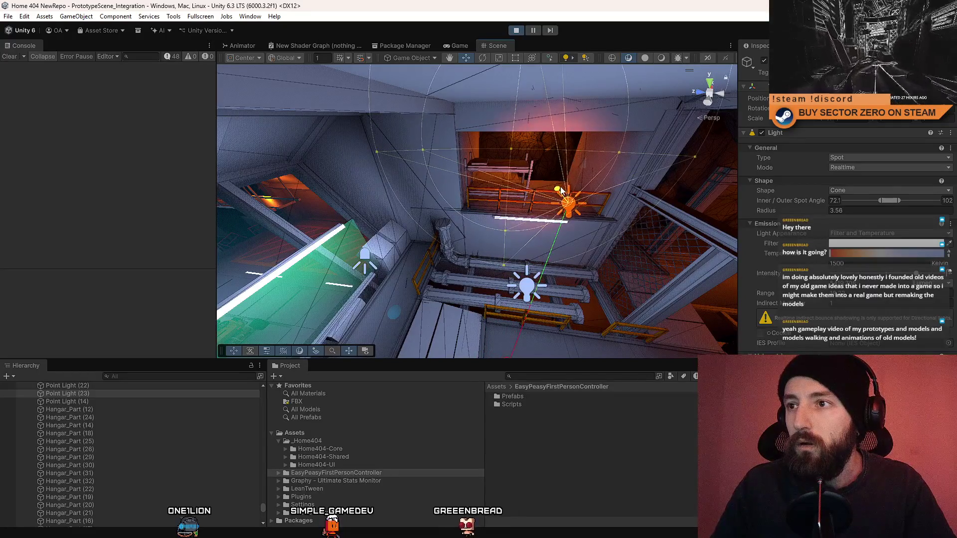
drag(559, 192, 587, 218)
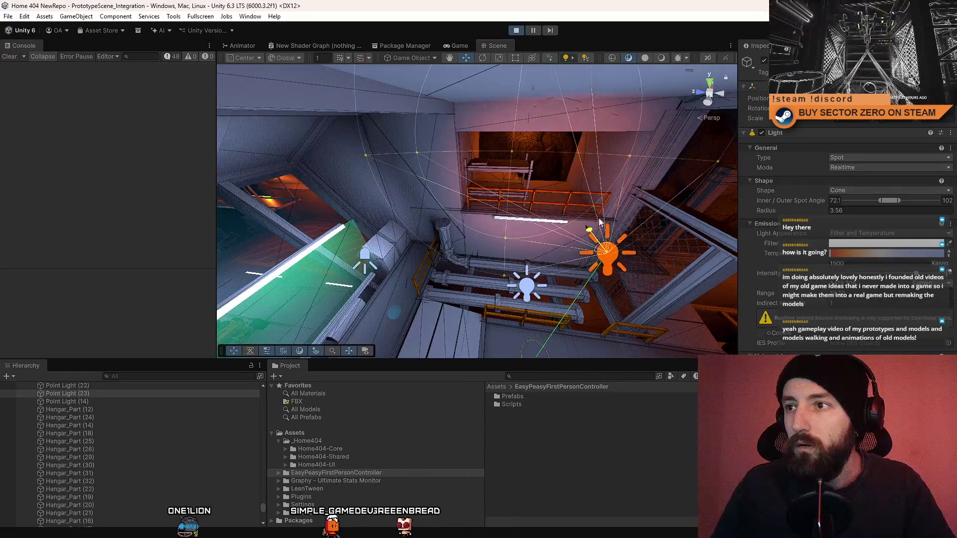
drag(660, 310, 708, 187)
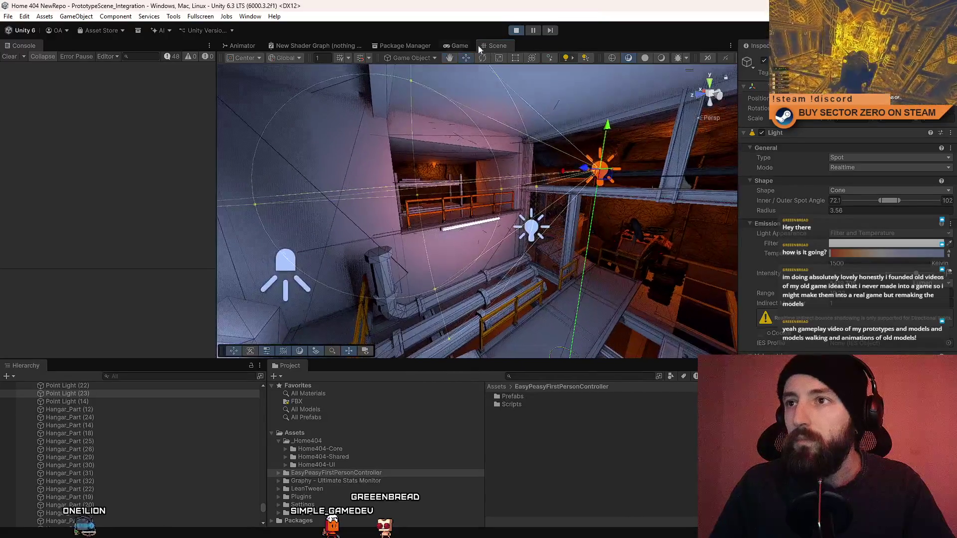
click(466, 47)
Walk into the orange-lit room, return the light temperature to 1500 K and dim its intensity
key(w)
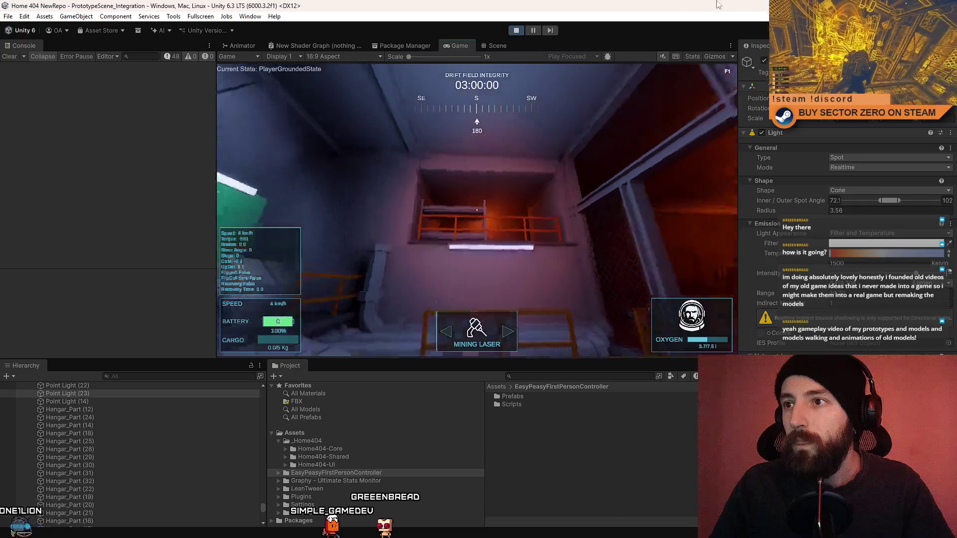
key(w)
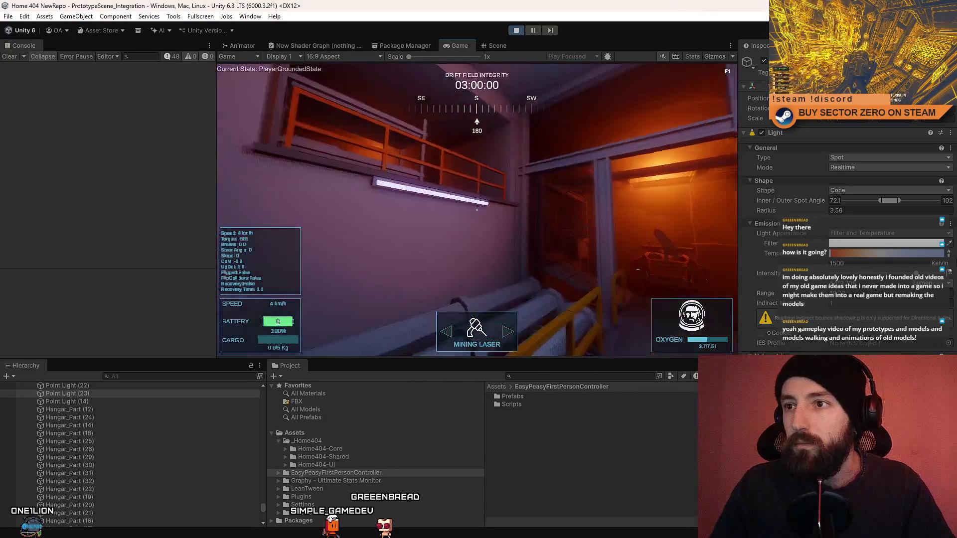
key(w)
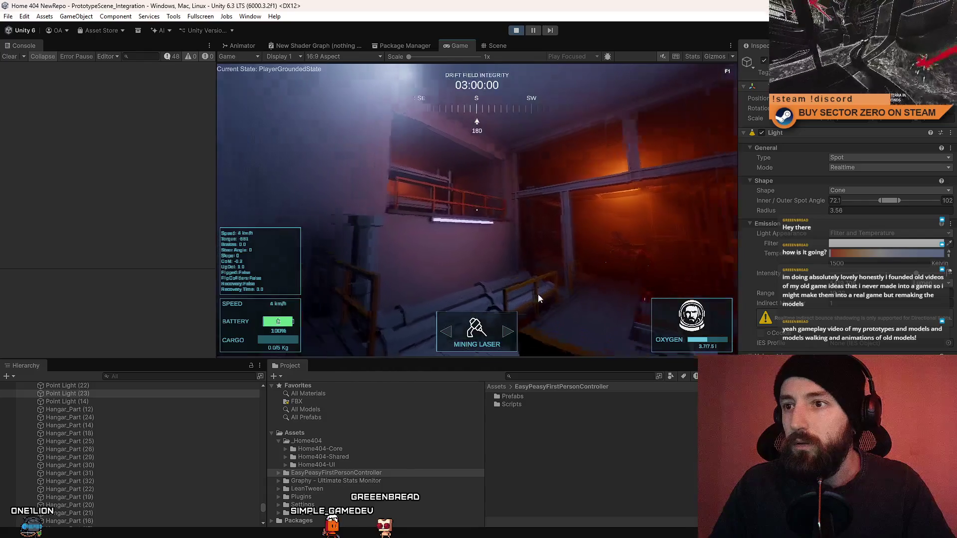
mouse_move(836, 254)
mouse_down()
mouse_move(950, 254)
mouse_move(878, 263)
mouse_up()
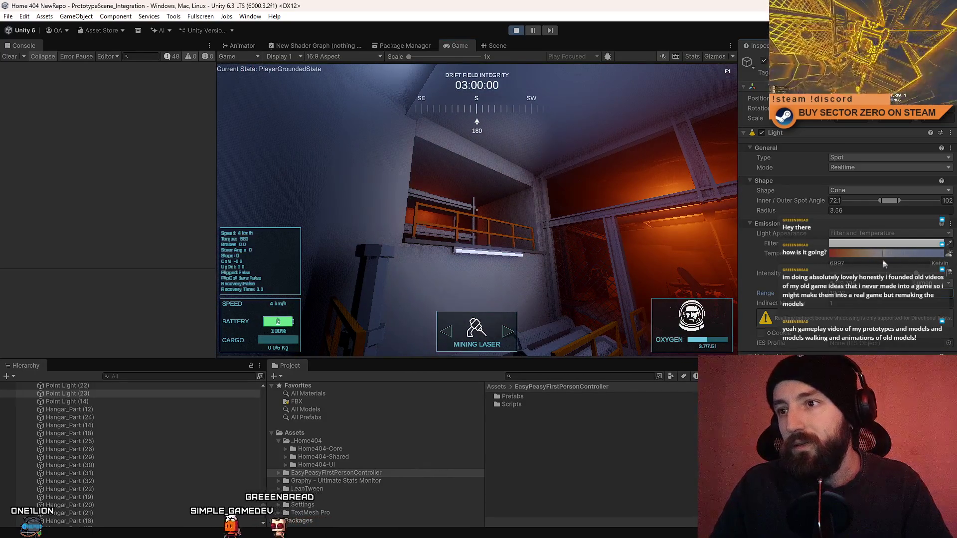
drag(884, 260, 781, 262)
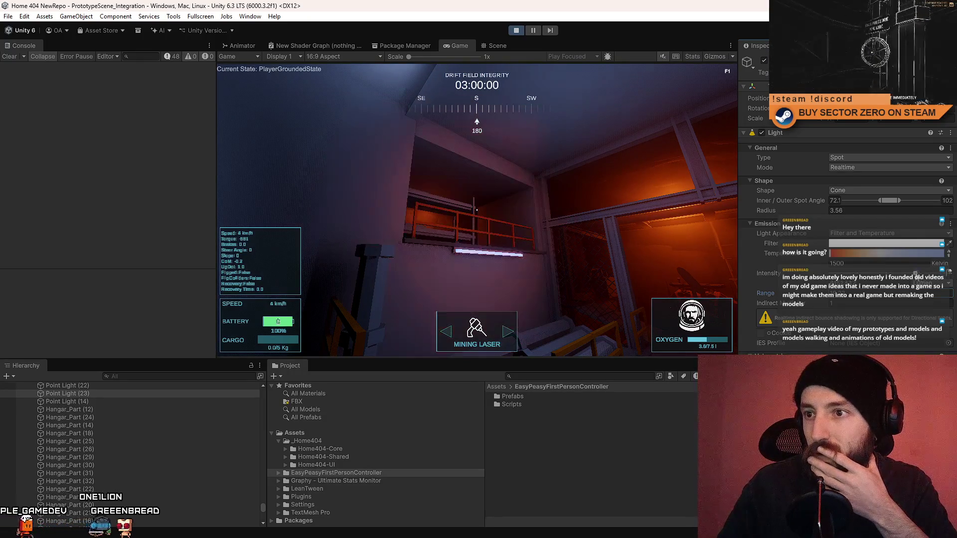
drag(917, 275, 903, 274)
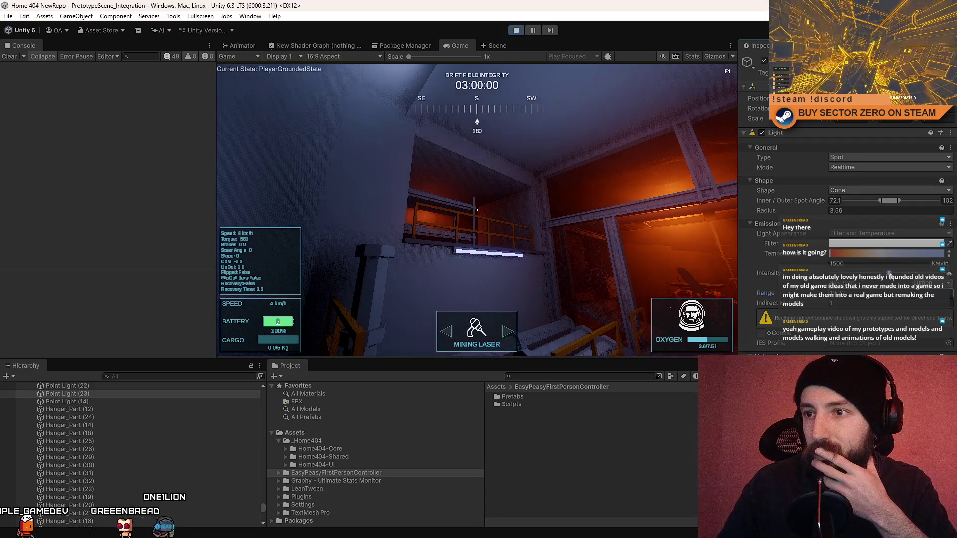
Lower the intensity further, switch the filter colour from red to green, and make it a Point light
click(887, 244)
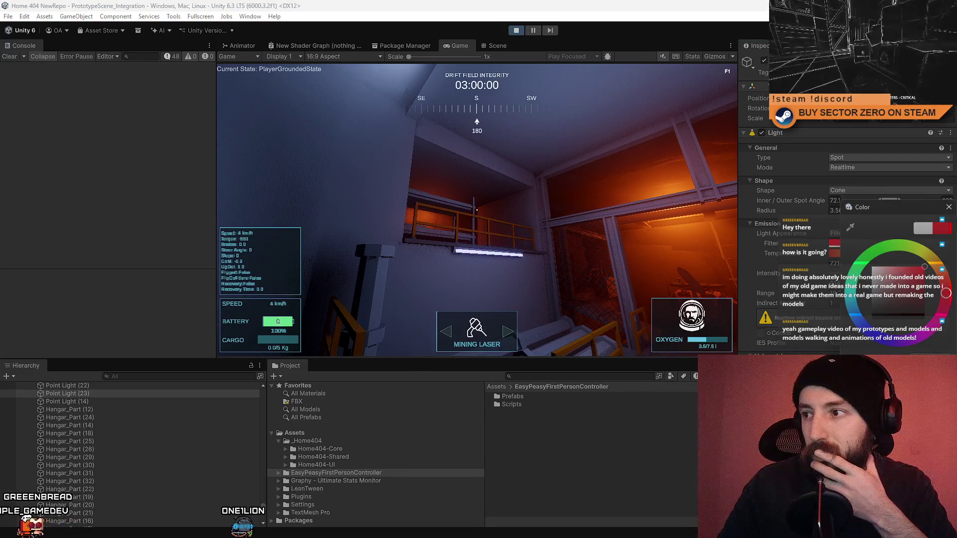
click(949, 206)
drag(956, 275, 920, 274)
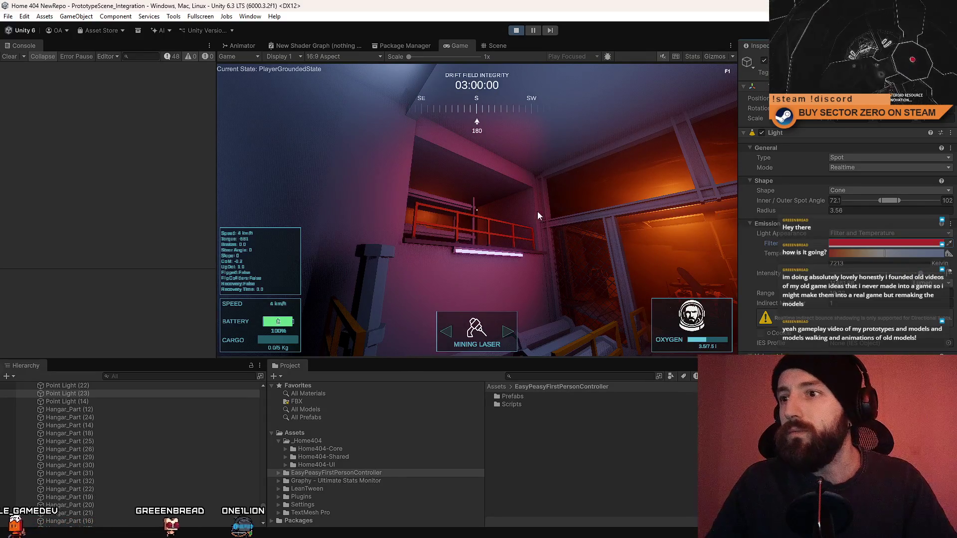
click(890, 244)
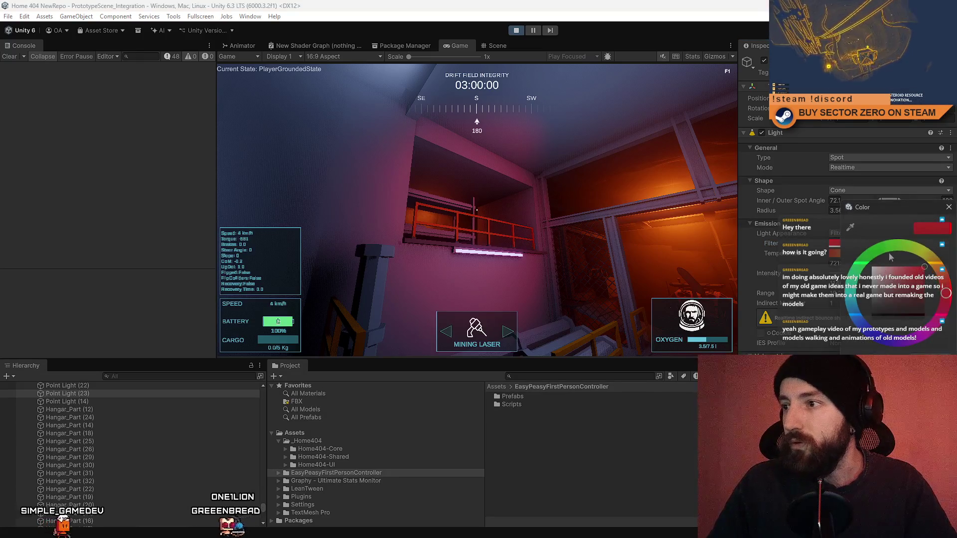
click(887, 255)
click(477, 210)
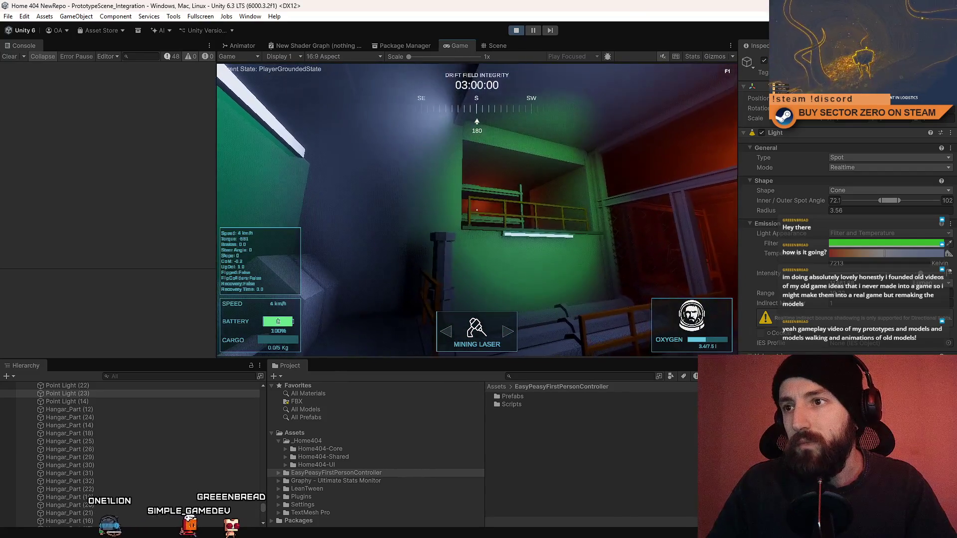
click(850, 159)
click(855, 191)
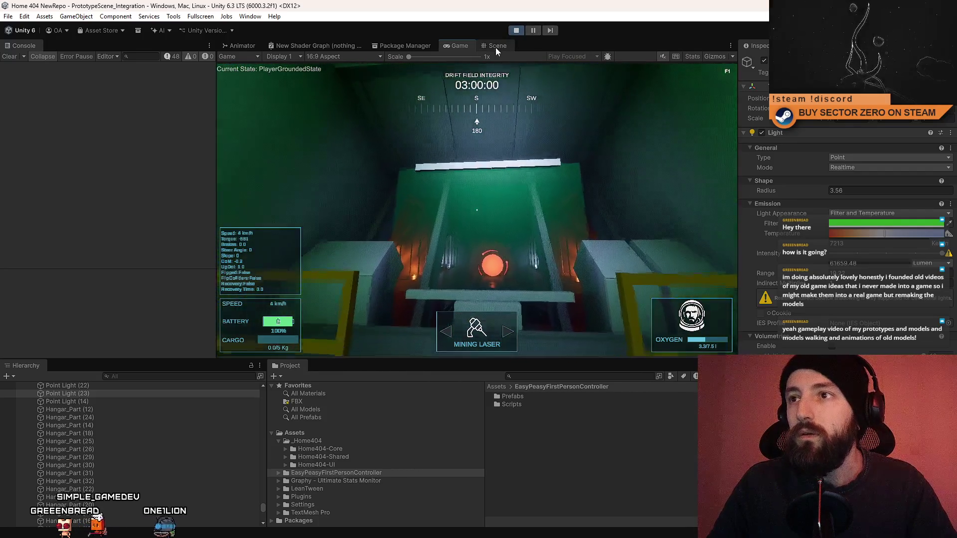
Back in the Scene view, shrink the point light's range to about 3
click(495, 47)
drag(475, 175, 408, 201)
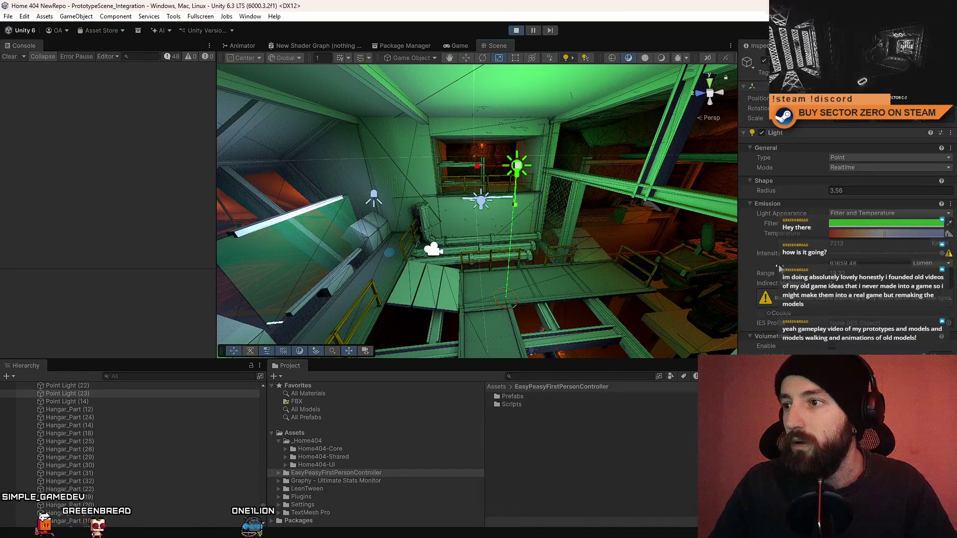
drag(776, 276, 627, 215)
mouse_move(515, 145)
mouse_down()
mouse_move(592, 227)
mouse_move(390, 202)
mouse_move(452, 149)
mouse_move(510, 151)
mouse_up()
Give Point Light (22) a green filter colour and raise it toward the ceiling
click(507, 151)
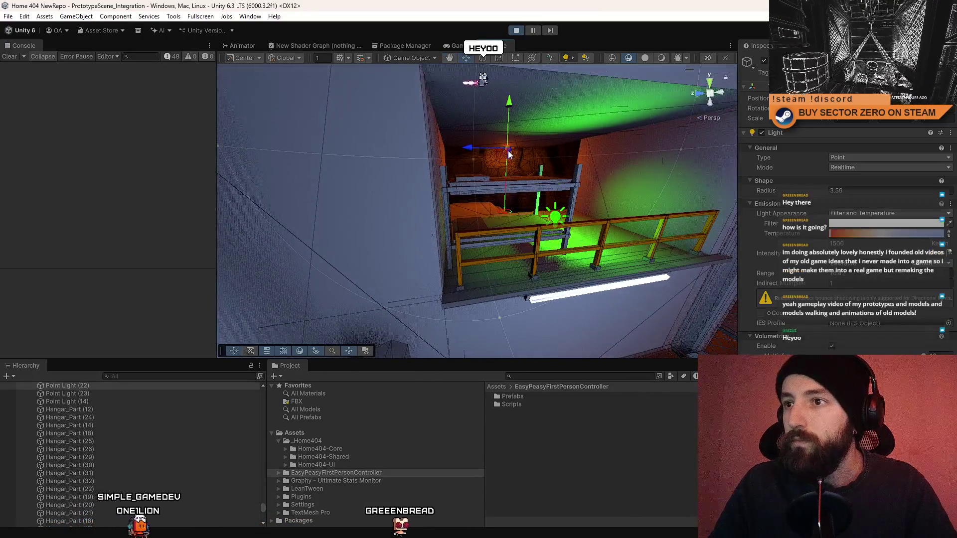
click(886, 223)
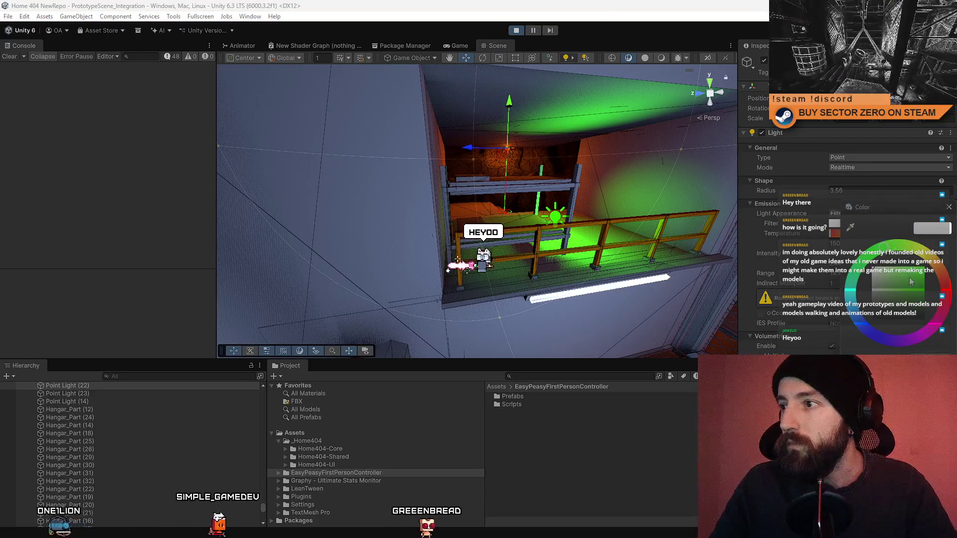
click(910, 282)
click(949, 211)
mouse_move(449, 225)
mouse_down()
mouse_move(494, 233)
mouse_move(475, 253)
mouse_up()
drag(471, 198, 474, 147)
click(453, 45)
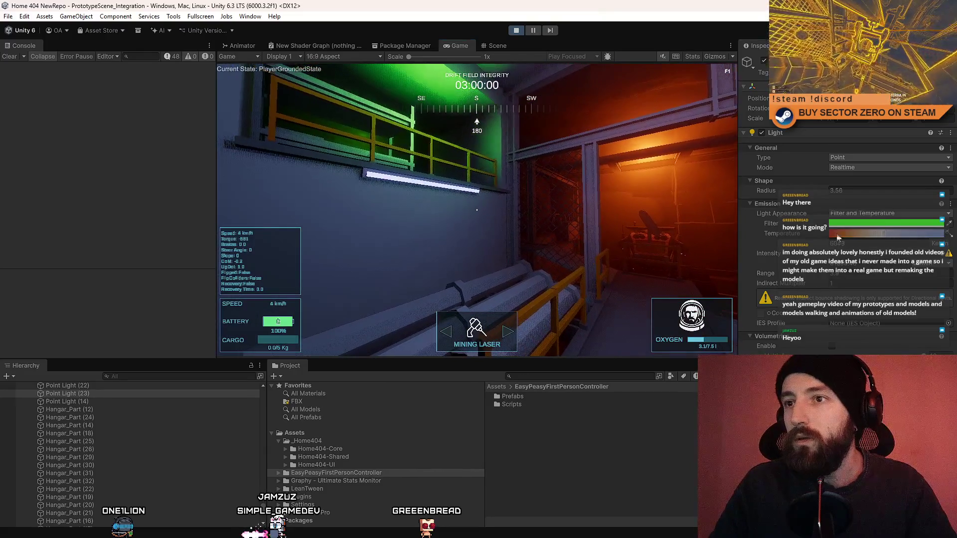
Raise the point light's colour temperature while checking the running game
drag(890, 240, 896, 238)
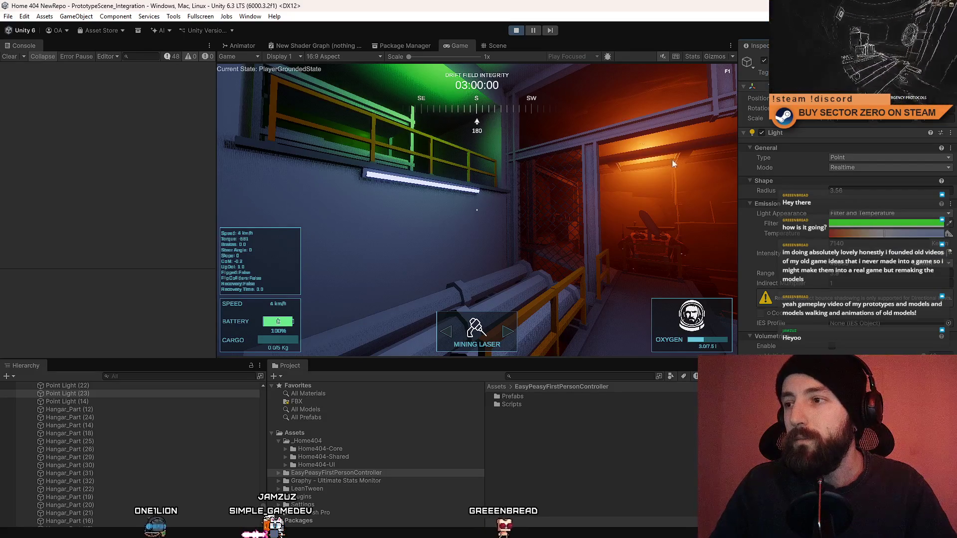
click(486, 46)
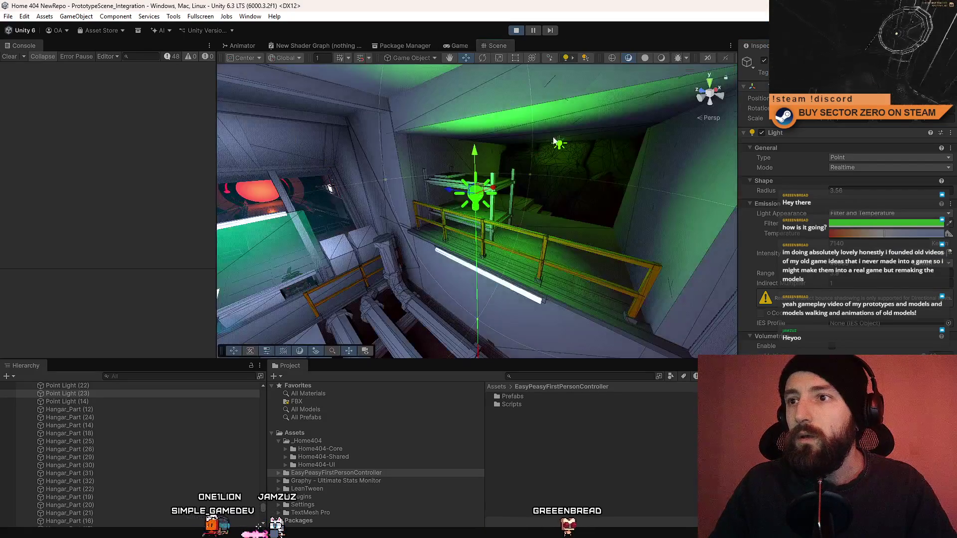
click(456, 46)
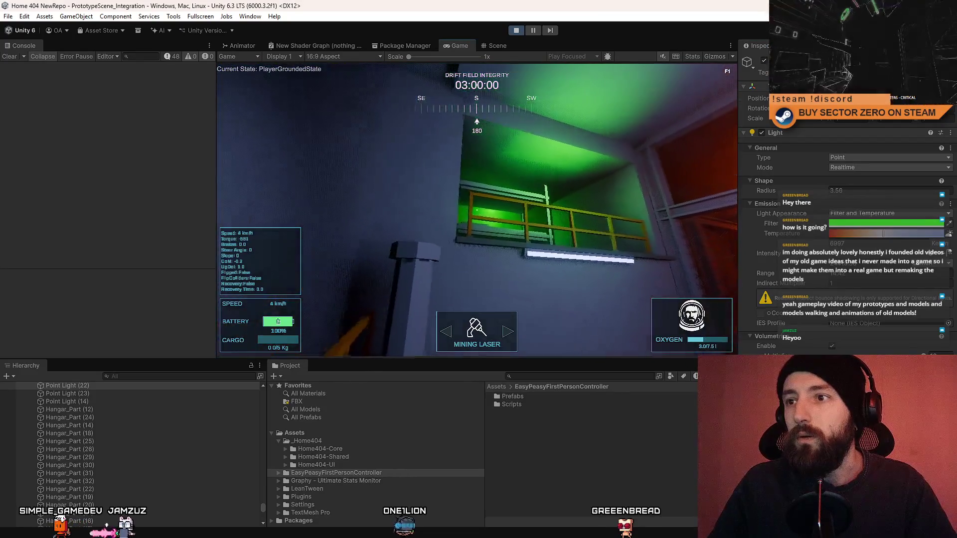
key(Escape)
Shrink the green balcony light's range and move it left and higher above the railing
click(493, 45)
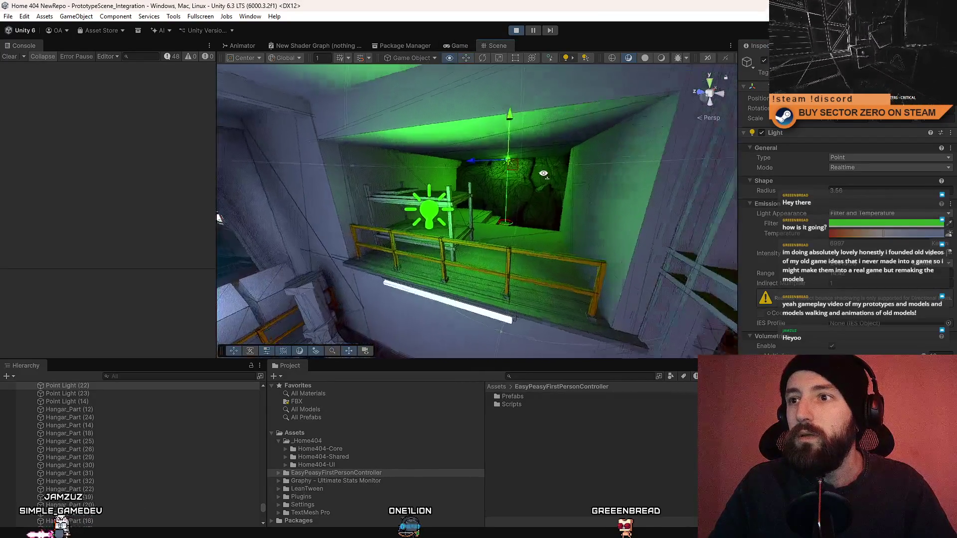
click(409, 202)
key(f)
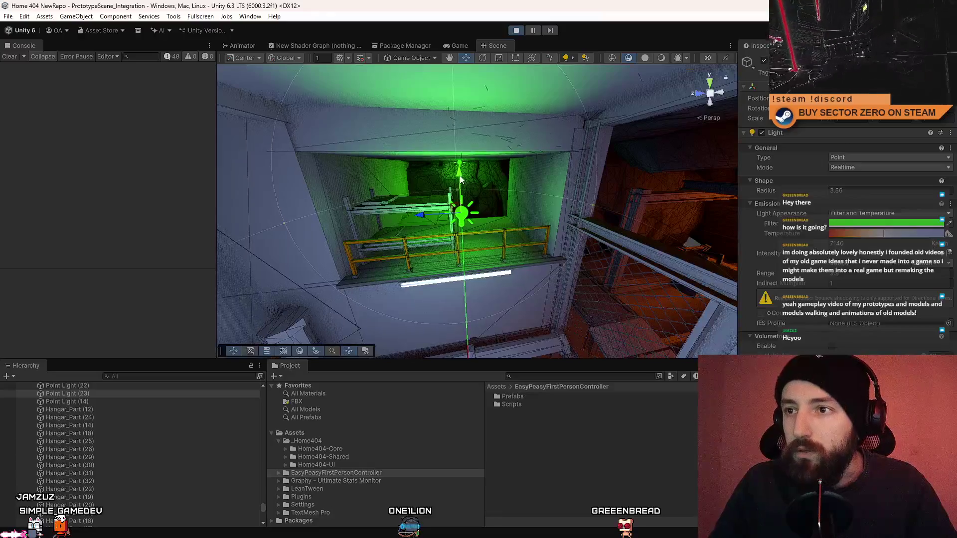
mouse_move(461, 203)
mouse_down()
mouse_move(585, 234)
mouse_move(500, 228)
mouse_move(445, 236)
mouse_move(516, 234)
mouse_move(464, 234)
mouse_up()
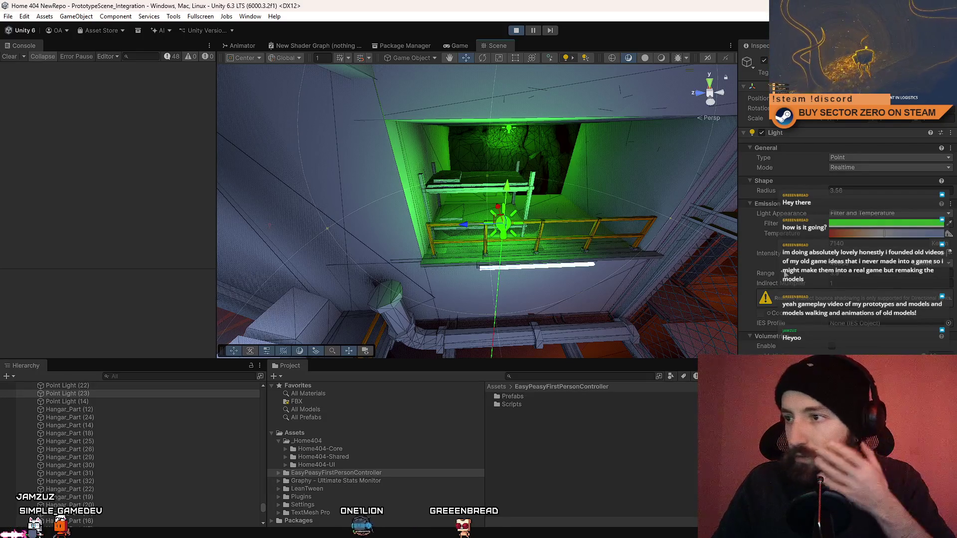
drag(789, 274, 638, 249)
mouse_move(500, 232)
mouse_down()
mouse_move(468, 222)
mouse_move(474, 229)
mouse_up()
mouse_move(478, 187)
mouse_down()
mouse_move(476, 150)
mouse_move(475, 161)
mouse_up()
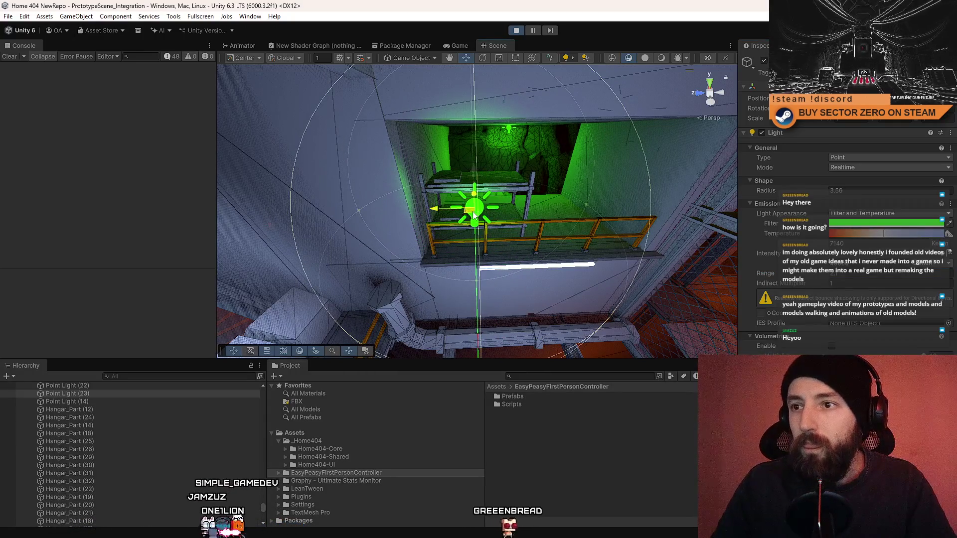
click(457, 44)
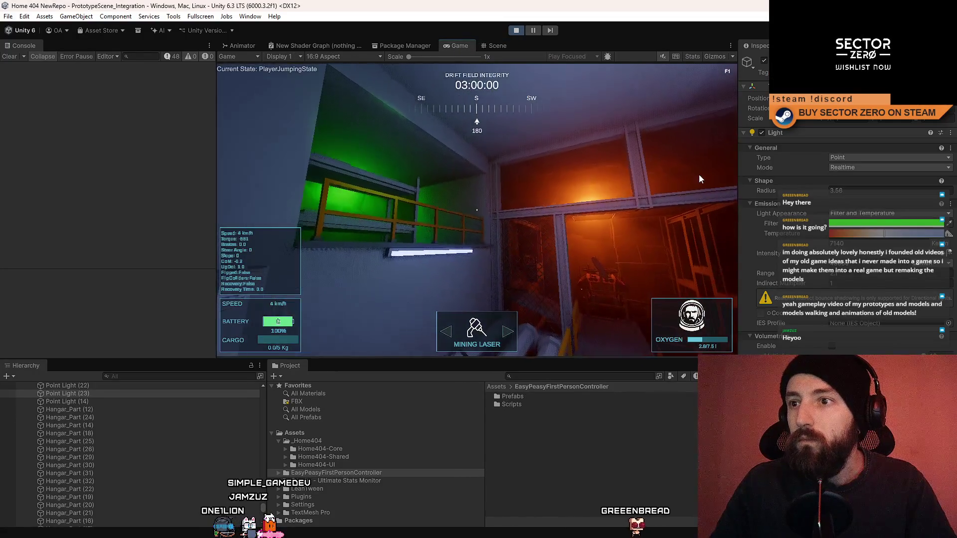
Duplicate the balcony light with Ctrl+D and delete the original left light
click(494, 45)
drag(487, 200, 490, 207)
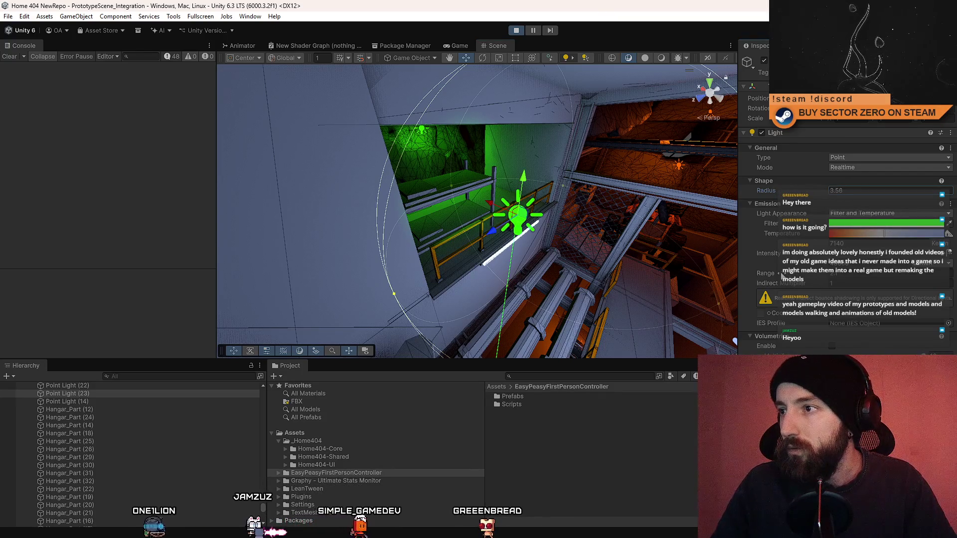
mouse_move(477, 205)
mouse_down()
mouse_move(474, 179)
mouse_move(487, 199)
mouse_move(462, 232)
mouse_move(579, 230)
mouse_move(511, 240)
mouse_up()
key(ctrl+d)
click(485, 238)
key(Delete)
Increase the duplicate light's range and lower it to dim the ceiling glow
click(561, 236)
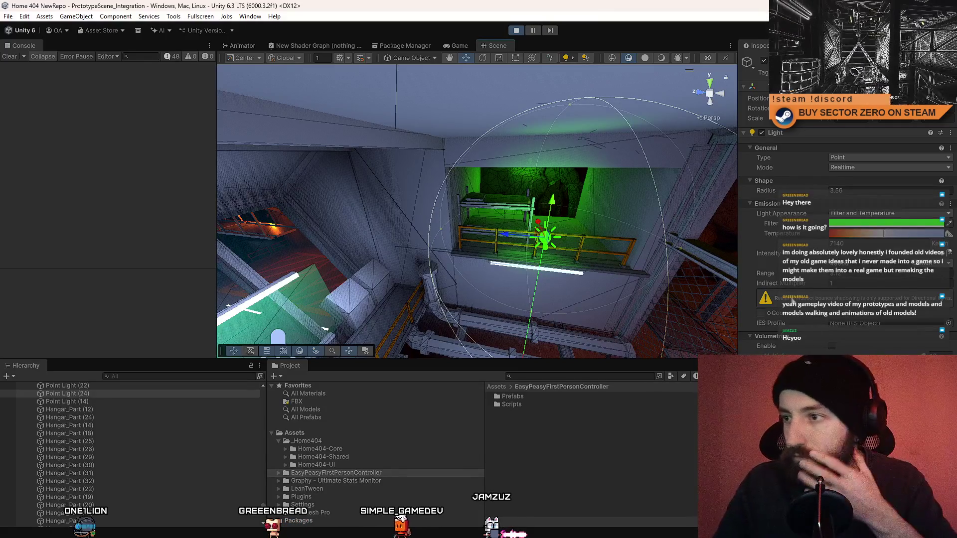
drag(761, 273, 785, 275)
mouse_move(409, 299)
mouse_down()
mouse_move(379, 355)
mouse_move(492, 180)
mouse_up()
mouse_move(446, 143)
mouse_down()
mouse_move(447, 179)
mouse_move(447, 168)
mouse_up()
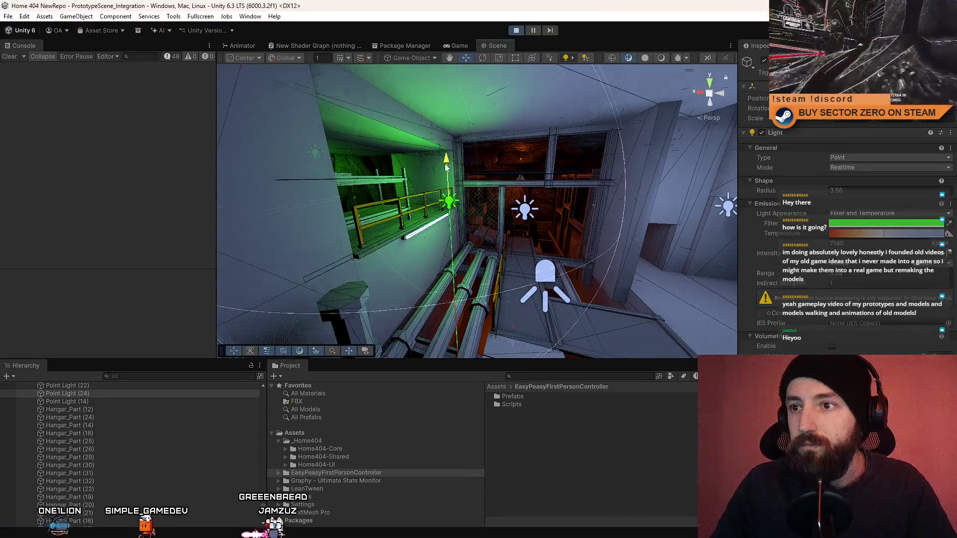
click(468, 48)
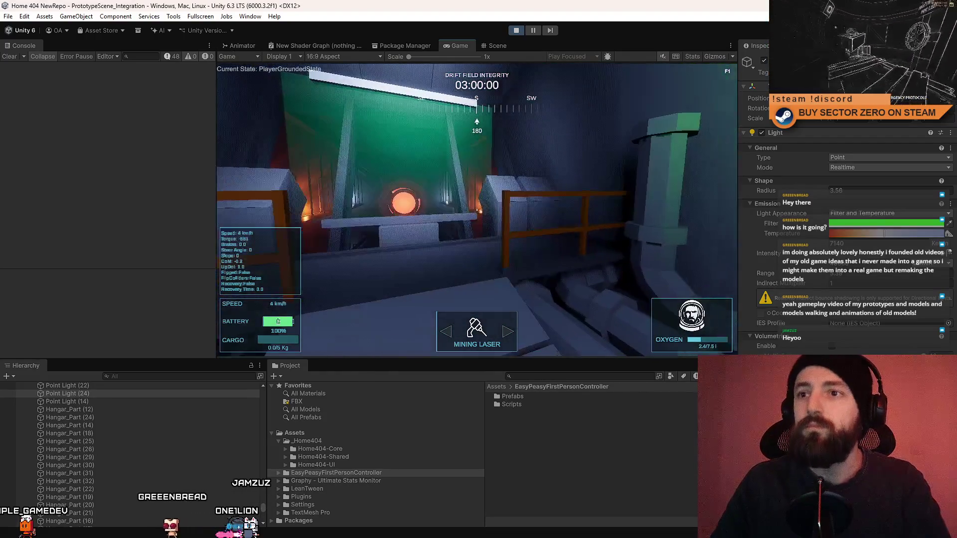
Maximise the running Game view over the whole editor with F10
key(F10)
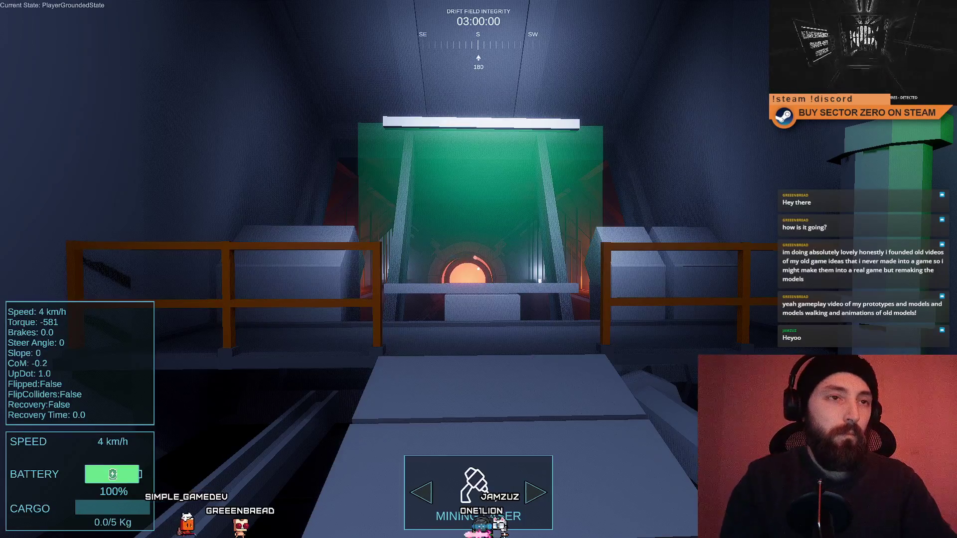
Walk along the walkway past the cage and green pit into the orange-lit rover bay
key(w)
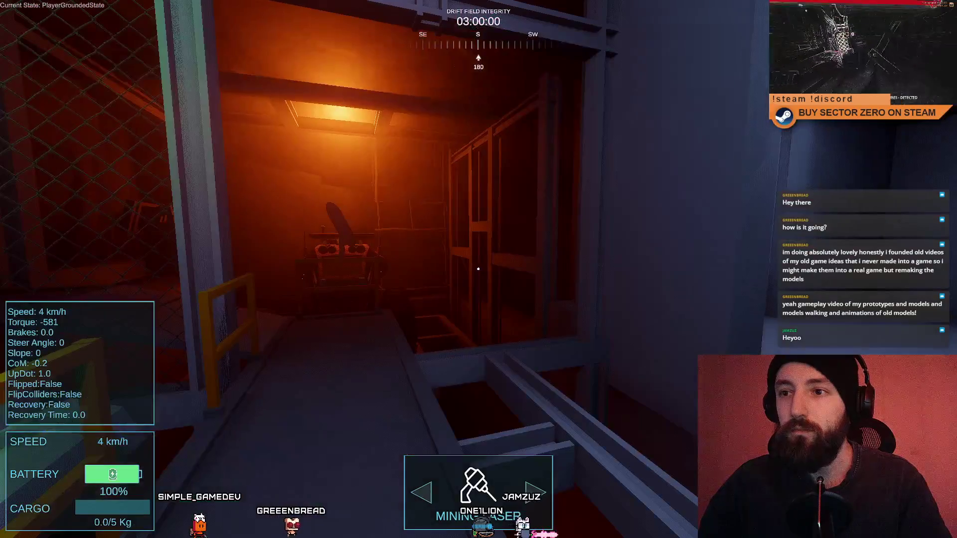
key(w)
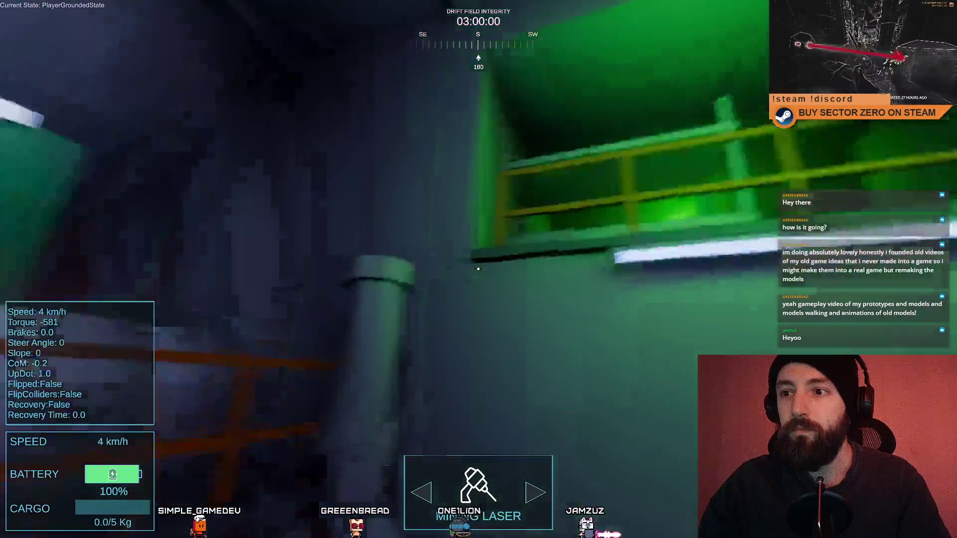
key(w)
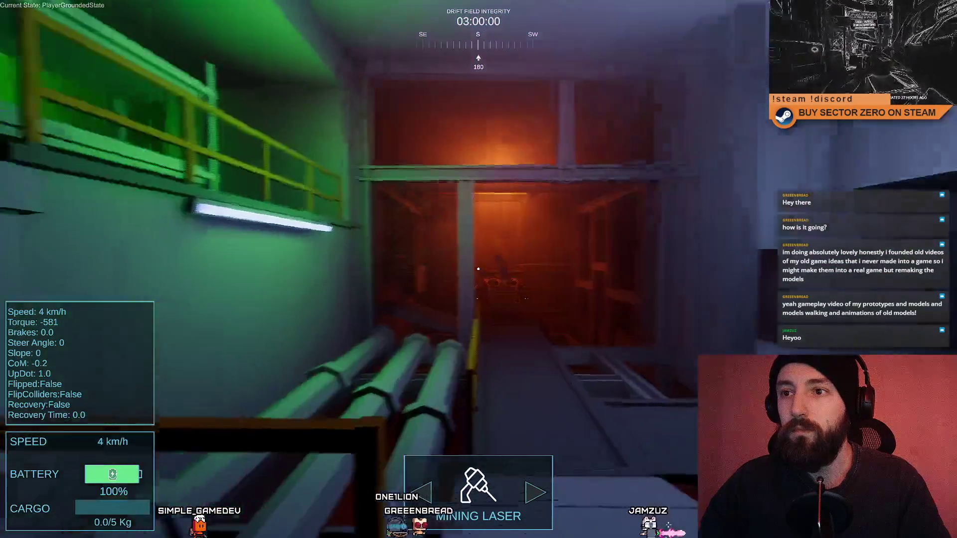
key(w)
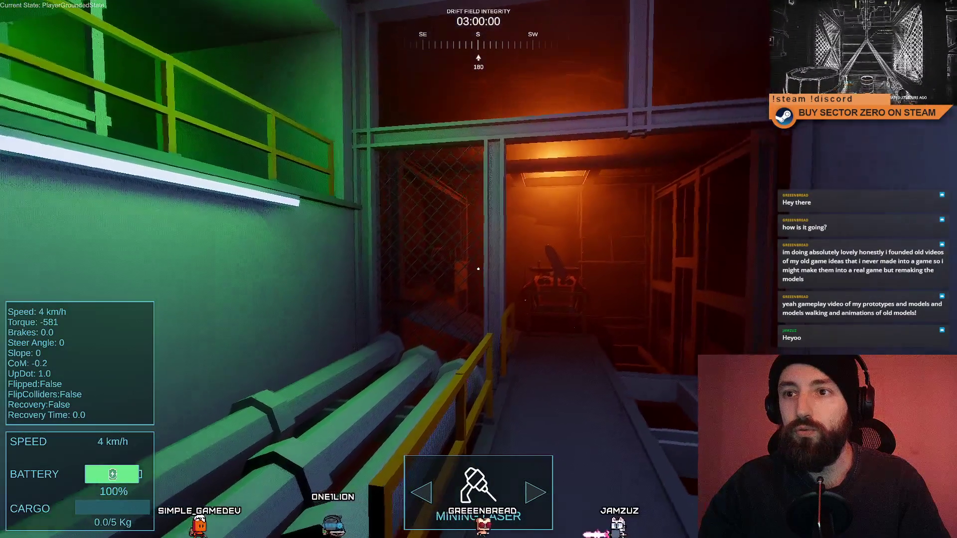
key(w)
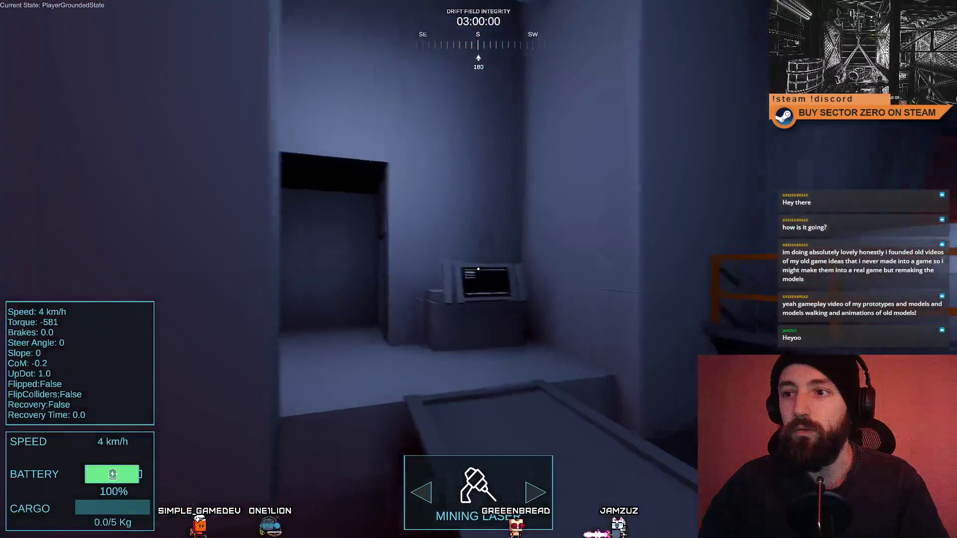
key(w)
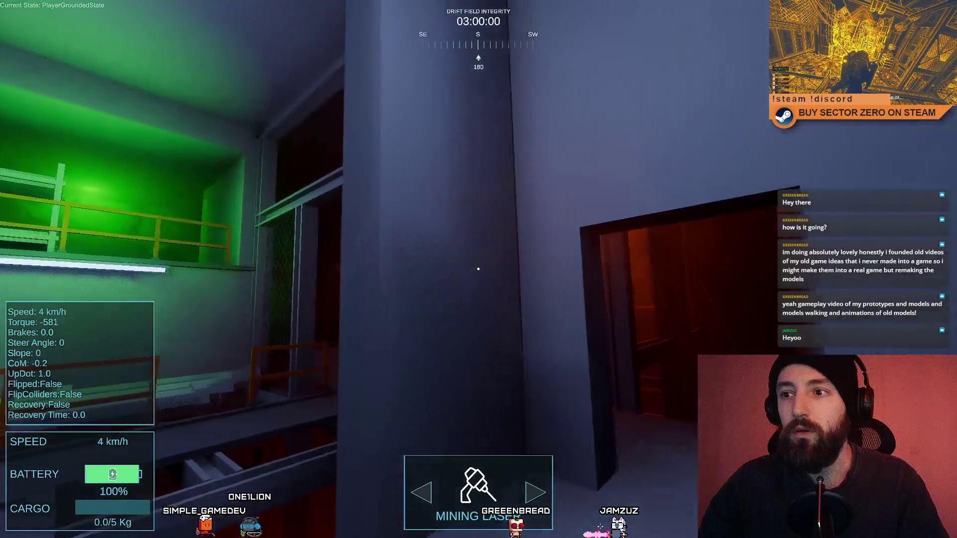
key(w)
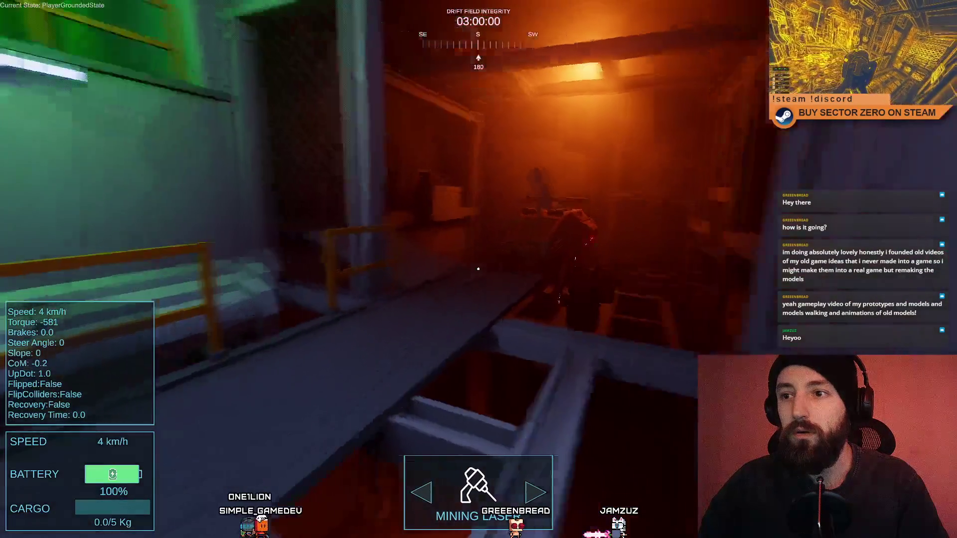
key(w)
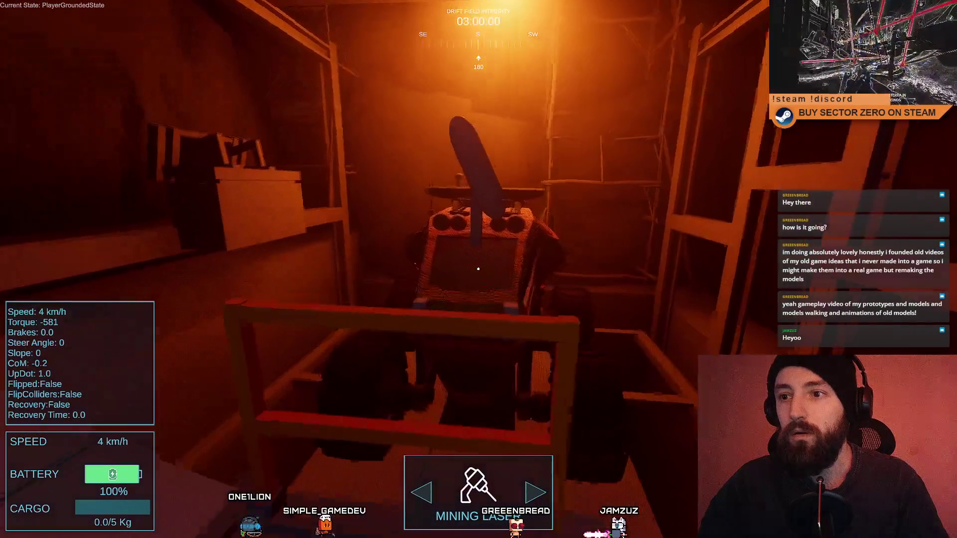
key(w)
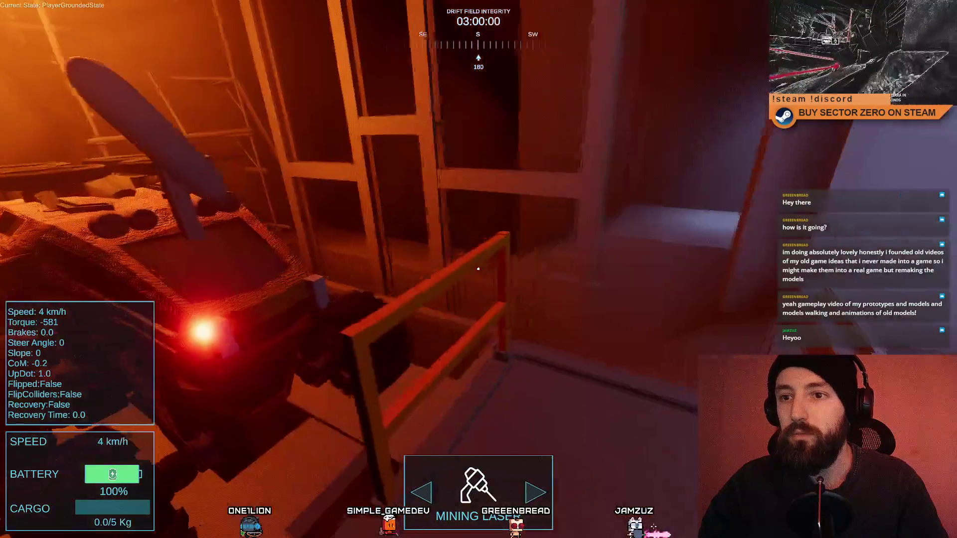
key(w)
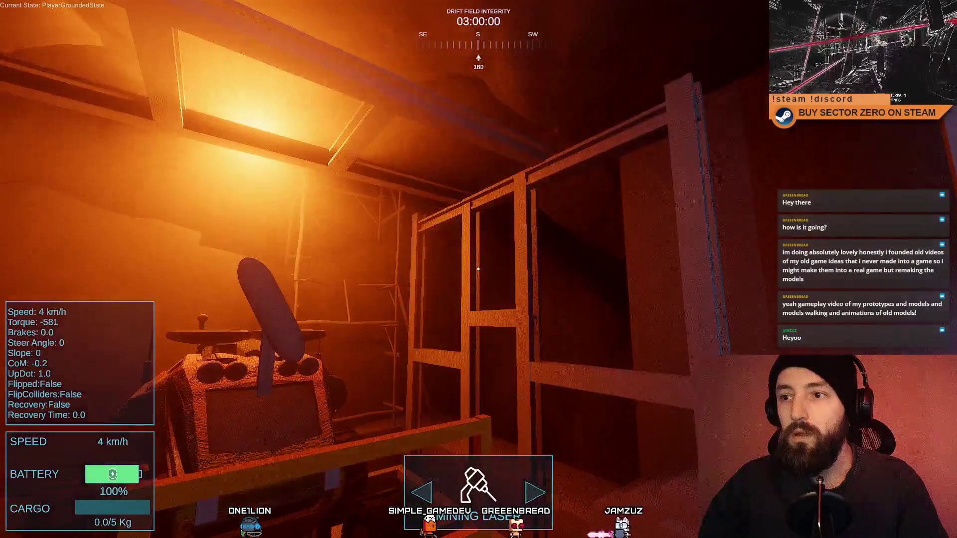
Circle the rover bay, then go through the blue corridor to the railings by the green room
key(a)
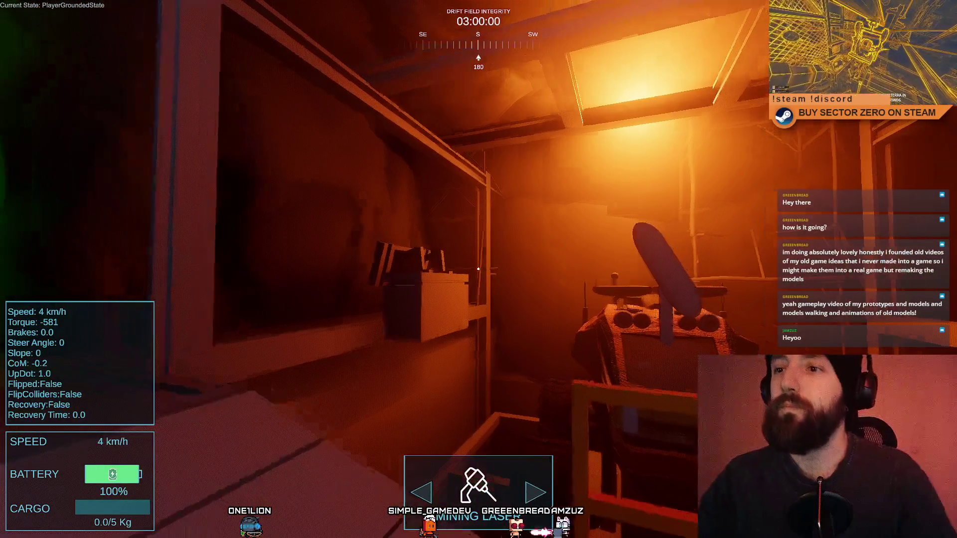
key(w)
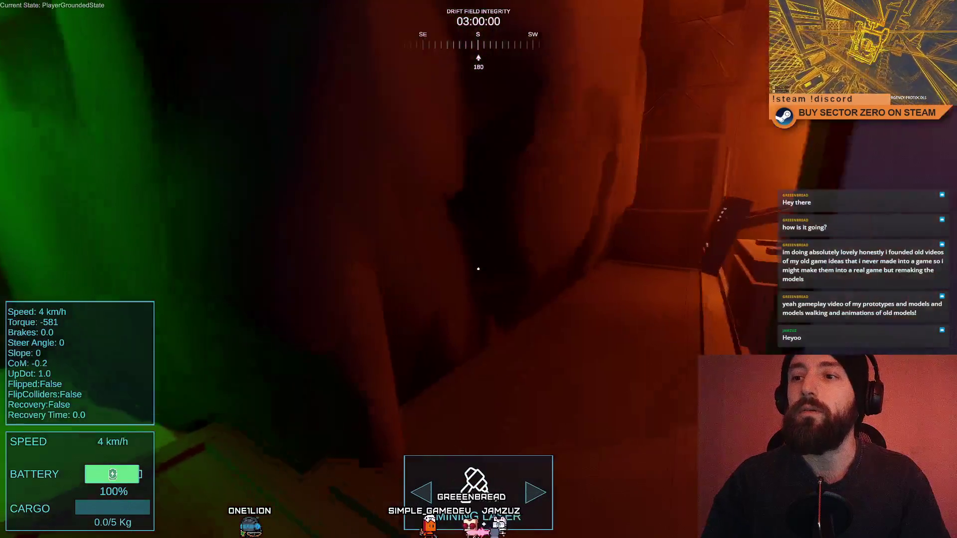
key(w)
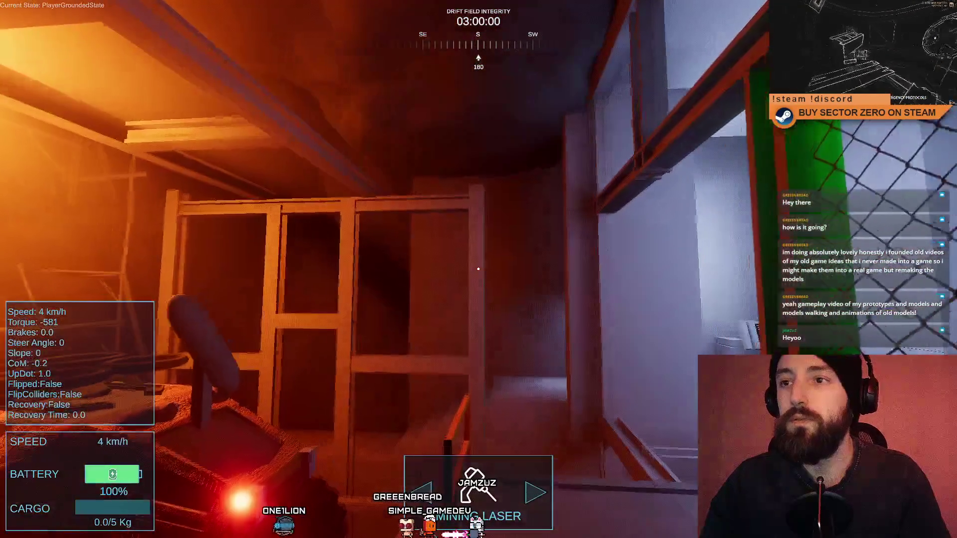
key(w)
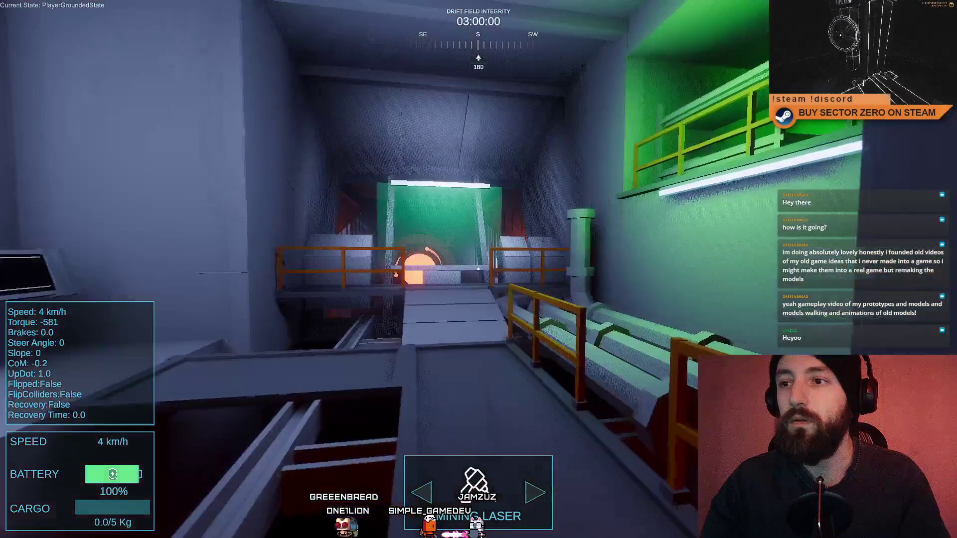
key(w)
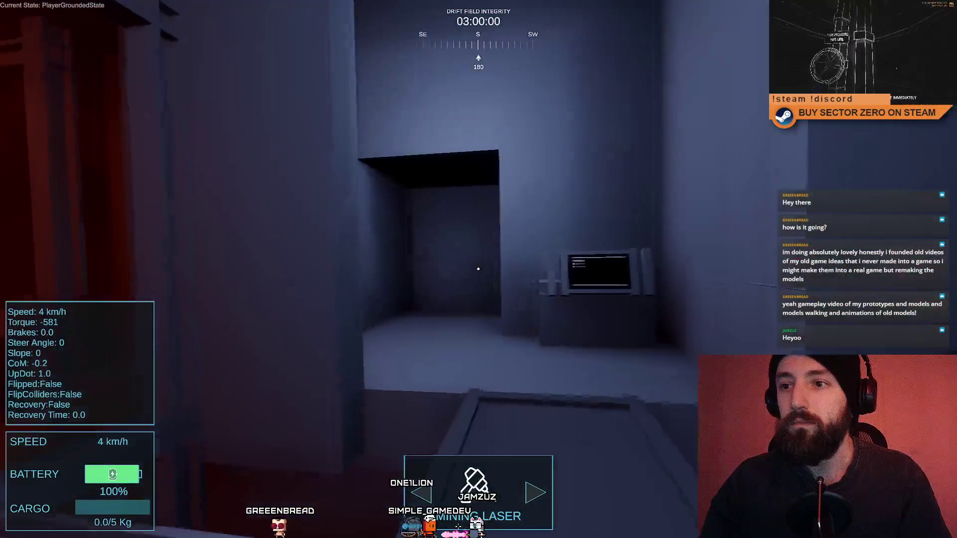
key(w)
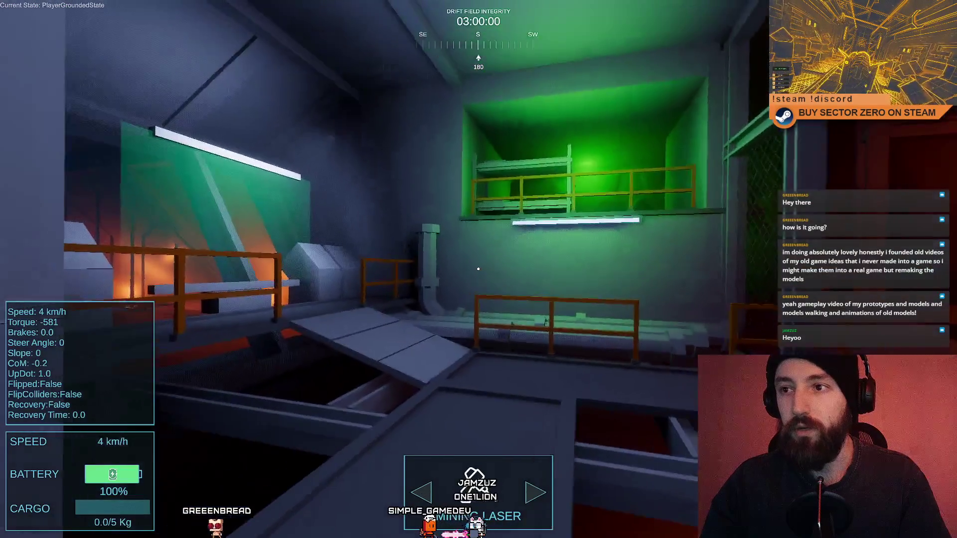
key(w)
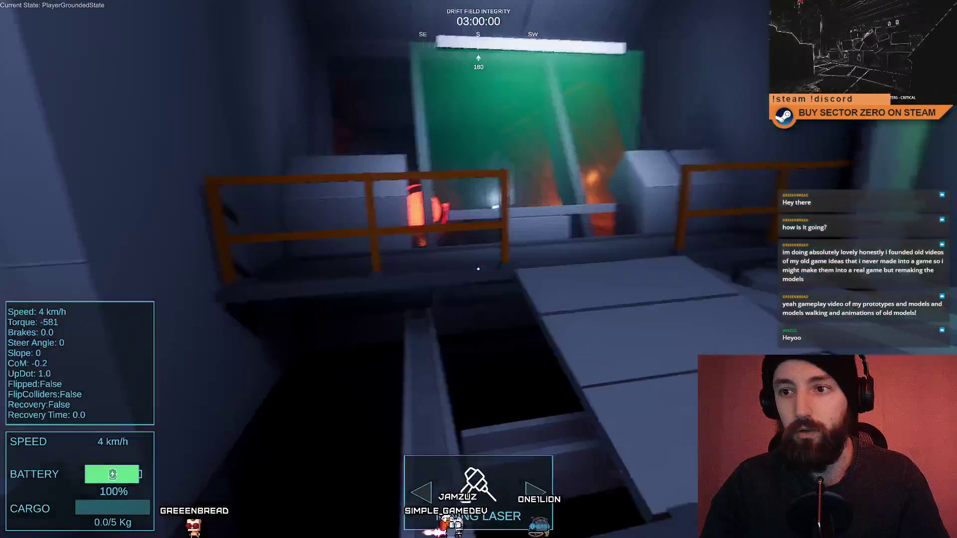
key(w)
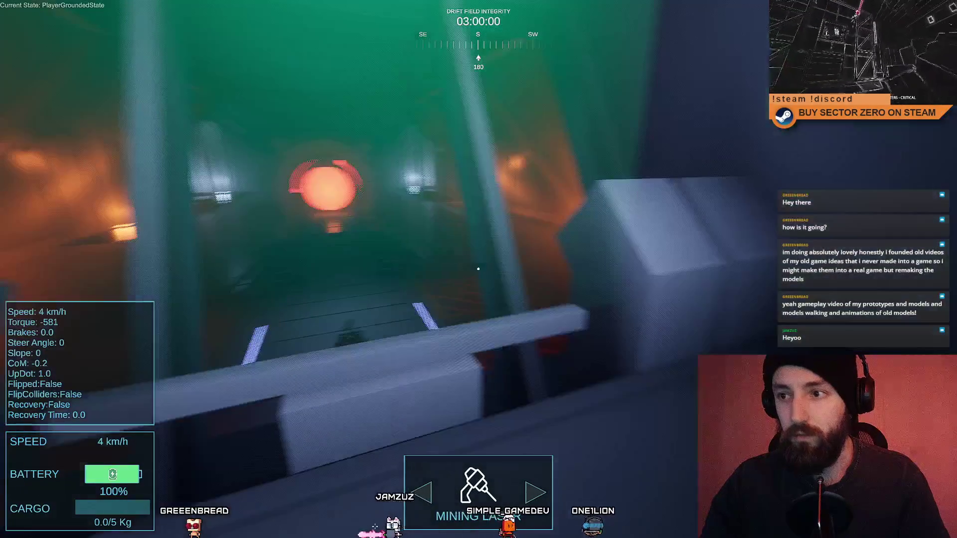
key(w)
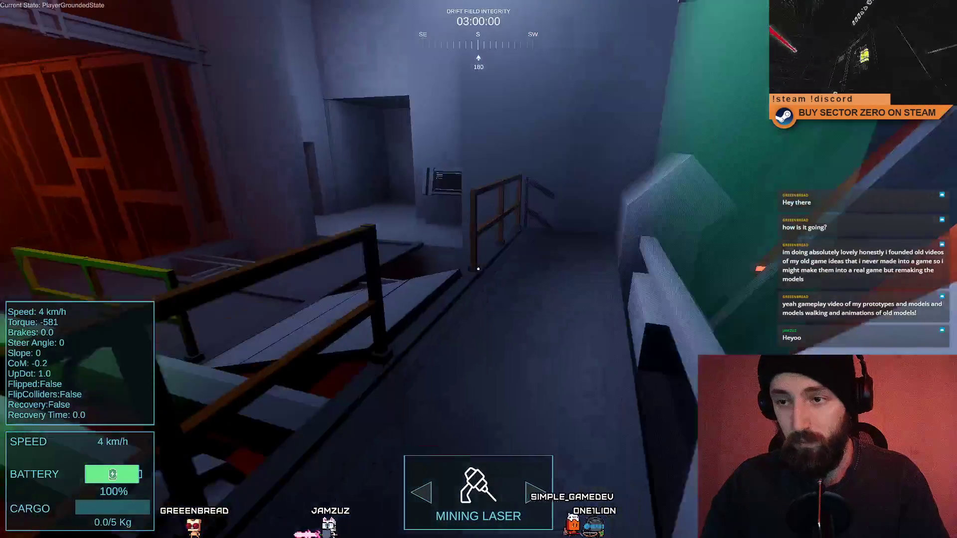
key(w)
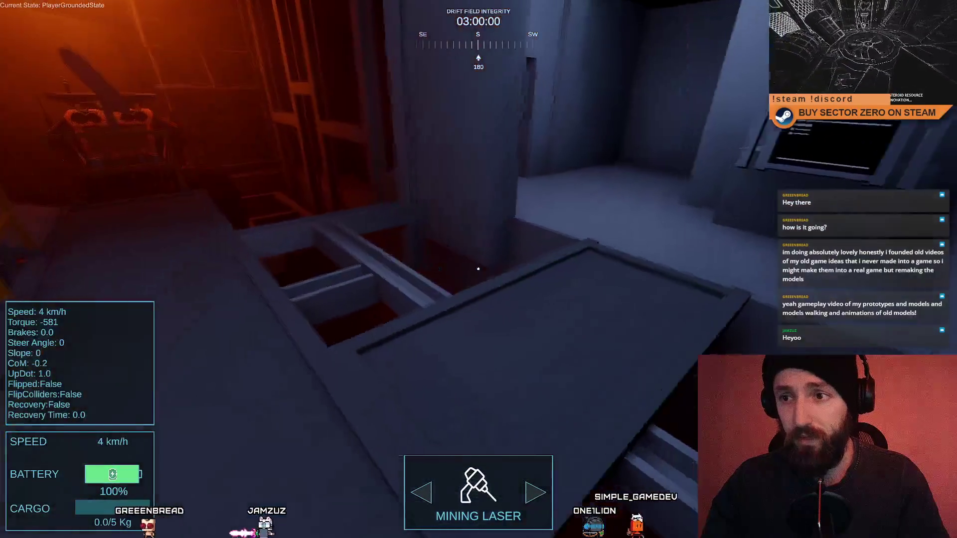
key(w)
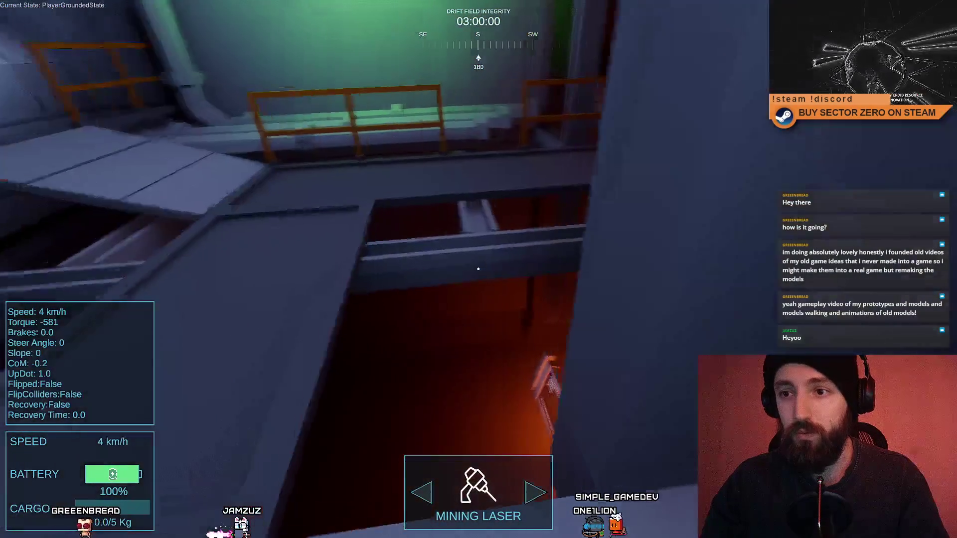
Walk through the orange beam room and grey terminal room to the stairwell, then exit fullscreen with F11
key(w)
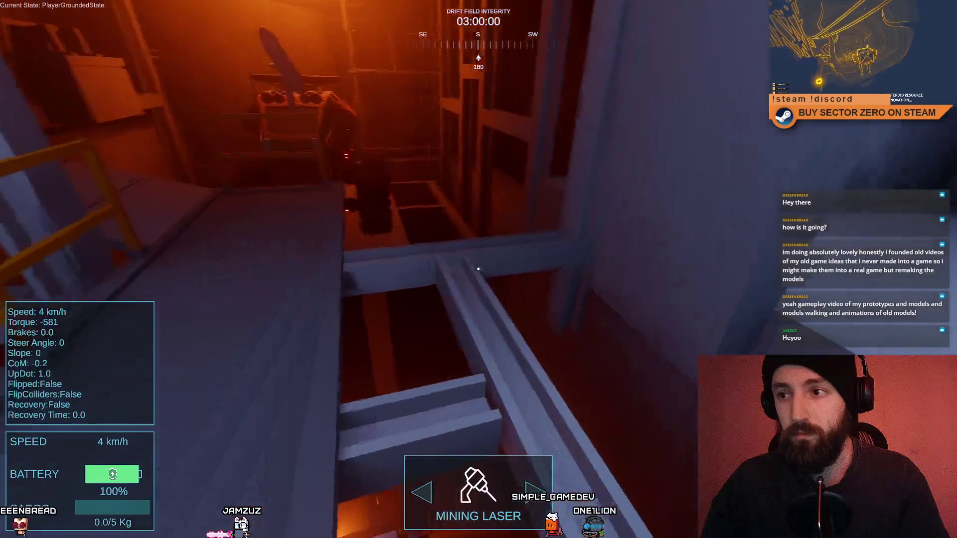
key(w)
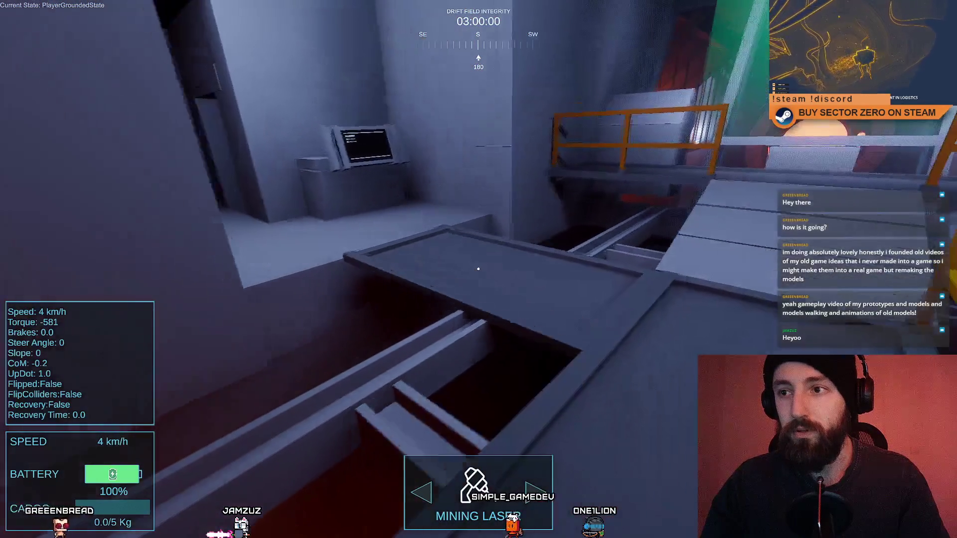
key(w)
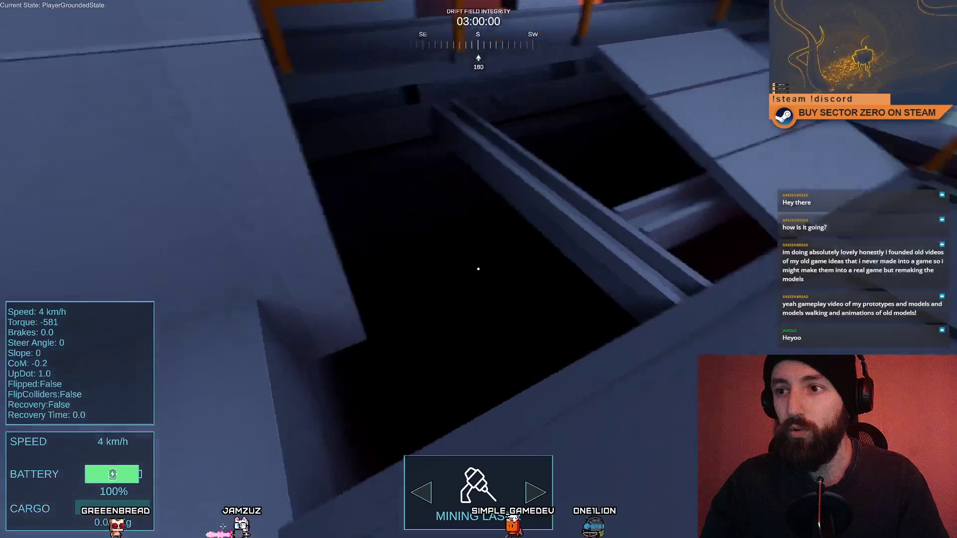
key(w)
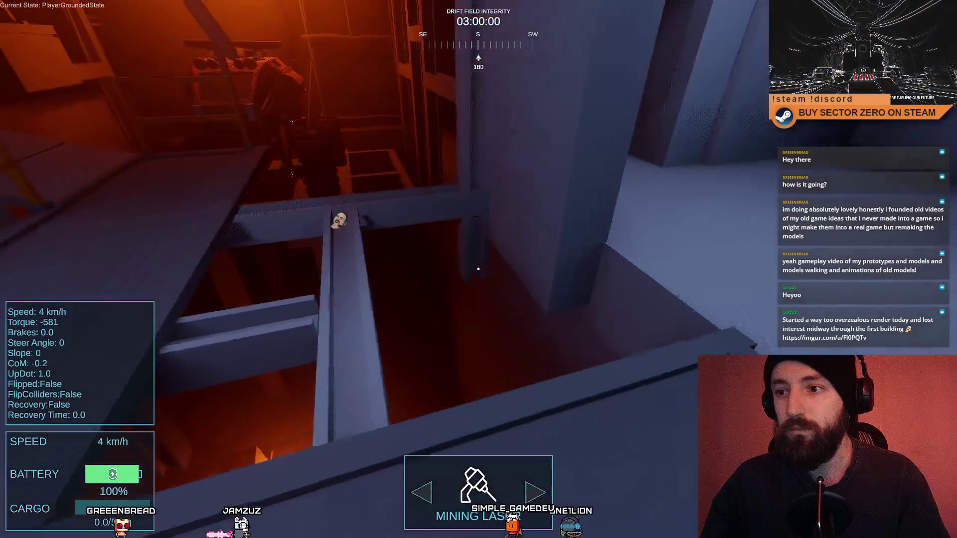
key(w)
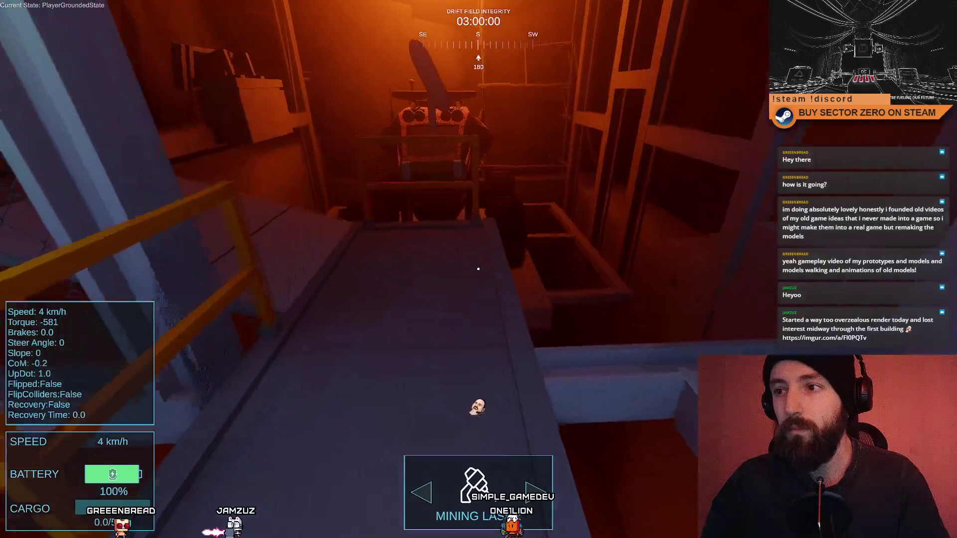
key(w)
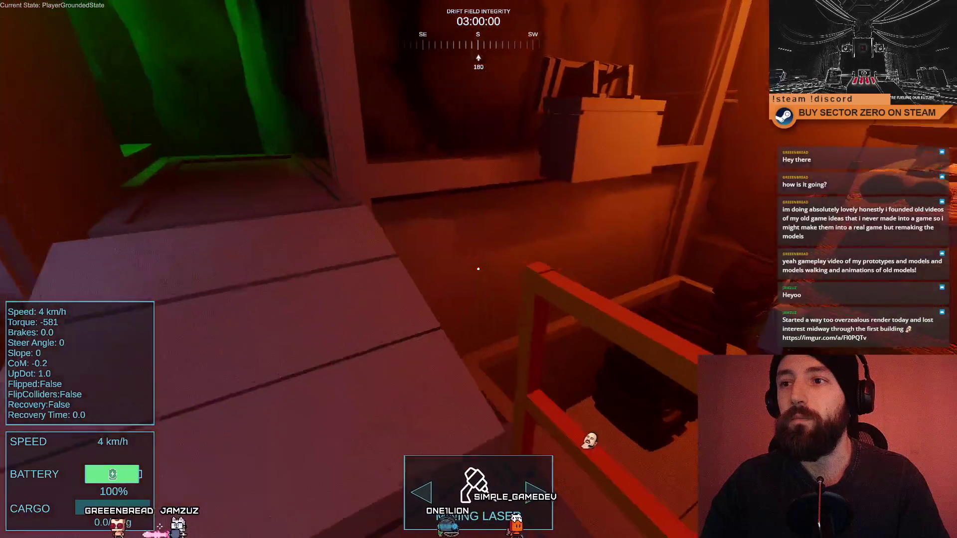
key(w)
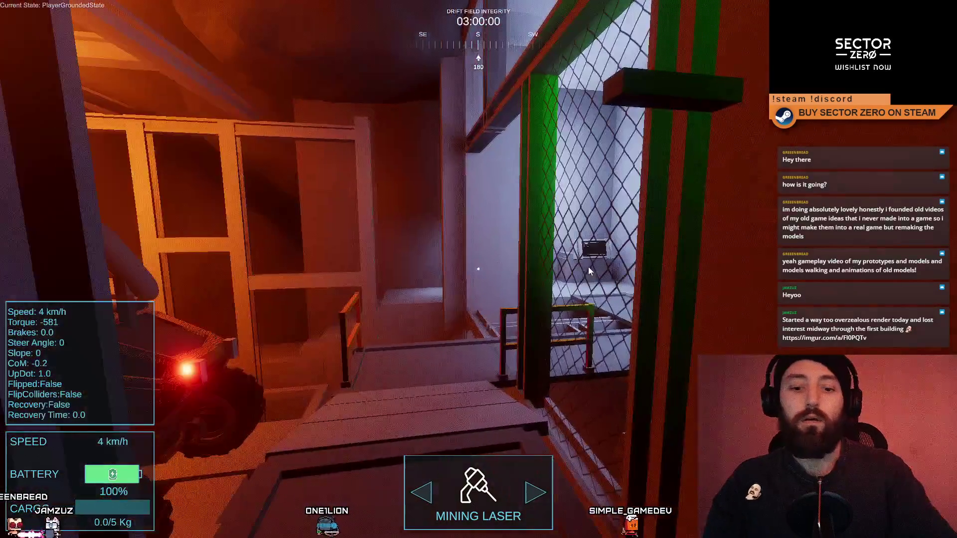
key(F11)
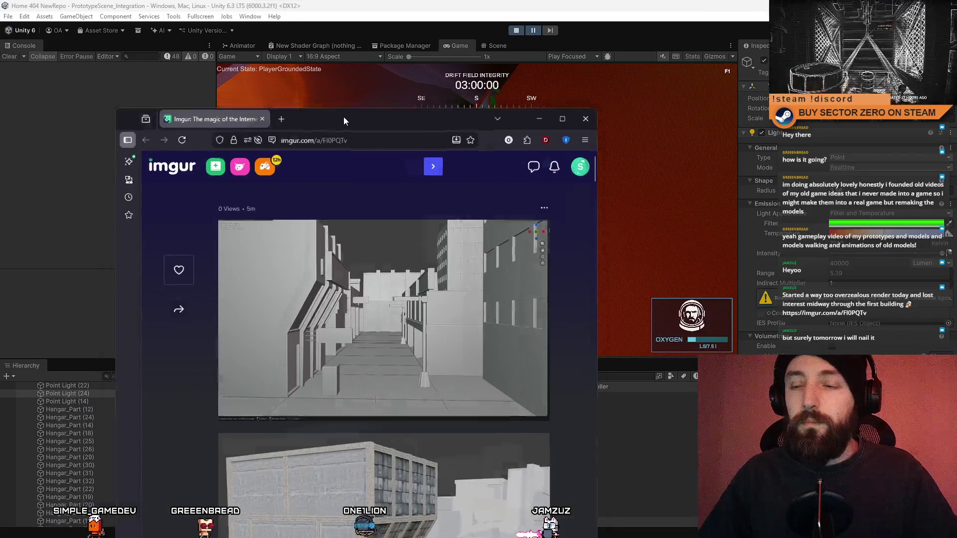
Maximise the browser window showing the shared imgur album of city renders
double_click(343, 117)
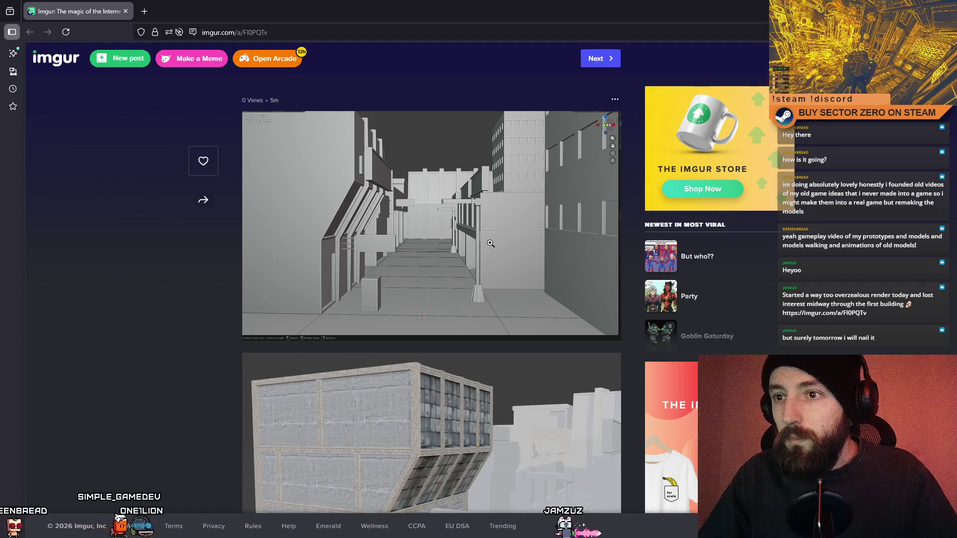
Scroll up and down through the imgur album of grey-box city renders
scroll(490, 242, down, 5)
scroll(493, 244, up, 5)
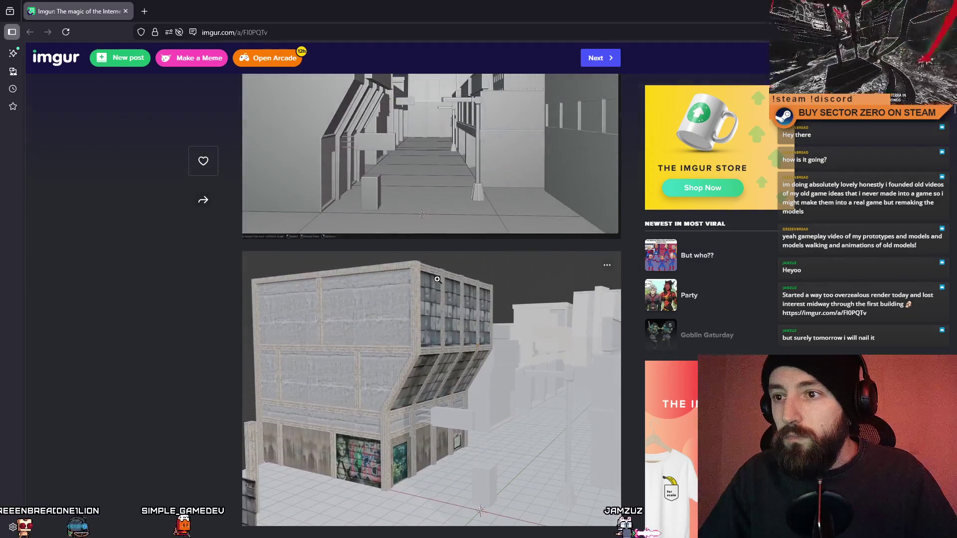
scroll(482, 225, down, 5)
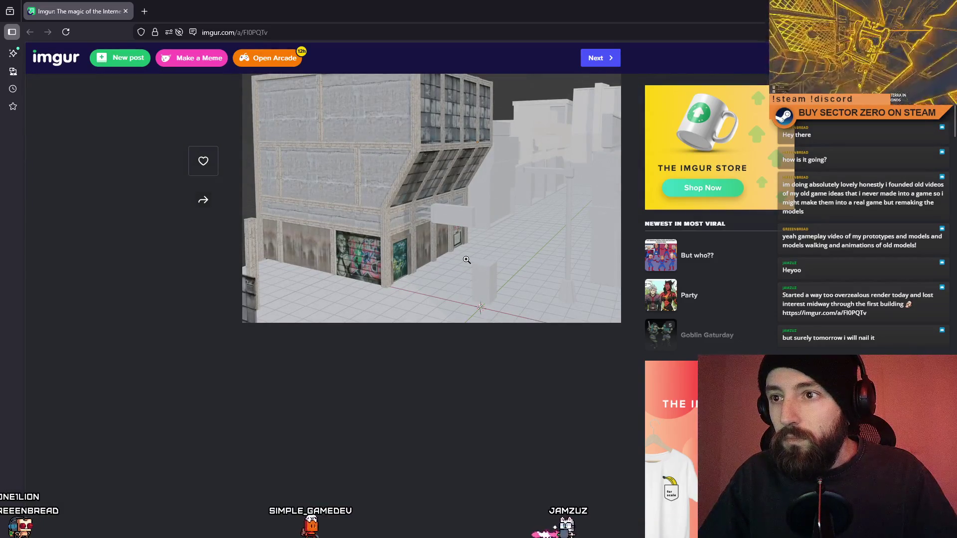
scroll(466, 259, up, 5)
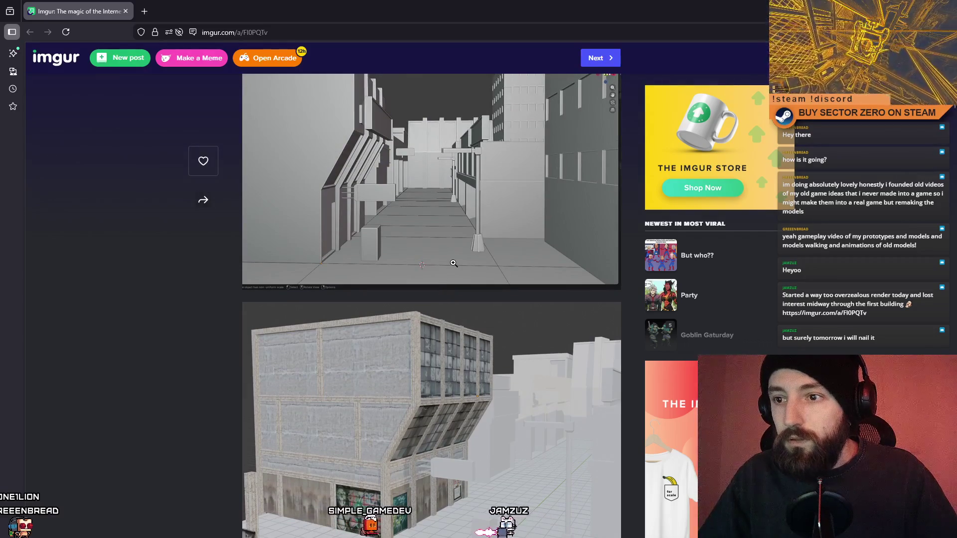
scroll(454, 264, up, 1)
scroll(457, 259, down, 2)
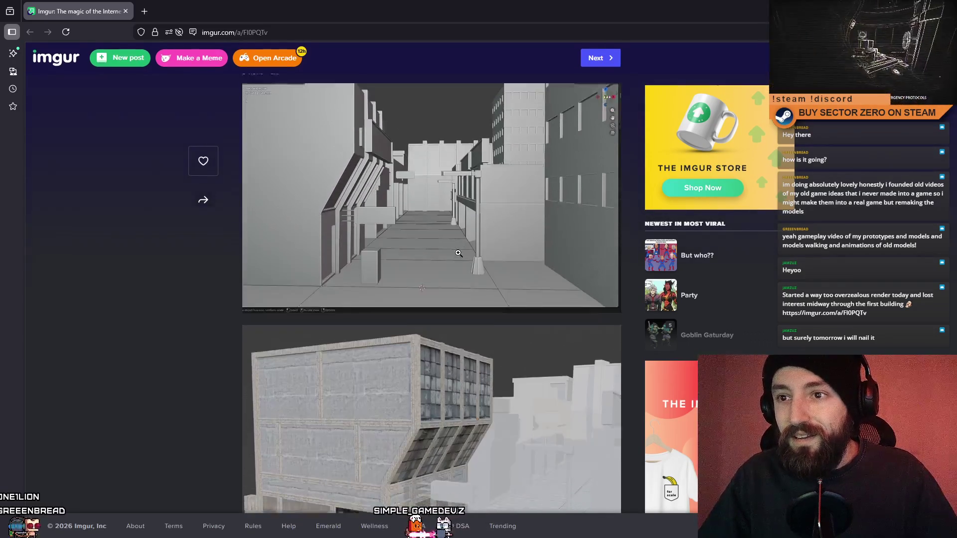
scroll(458, 254, down, 4)
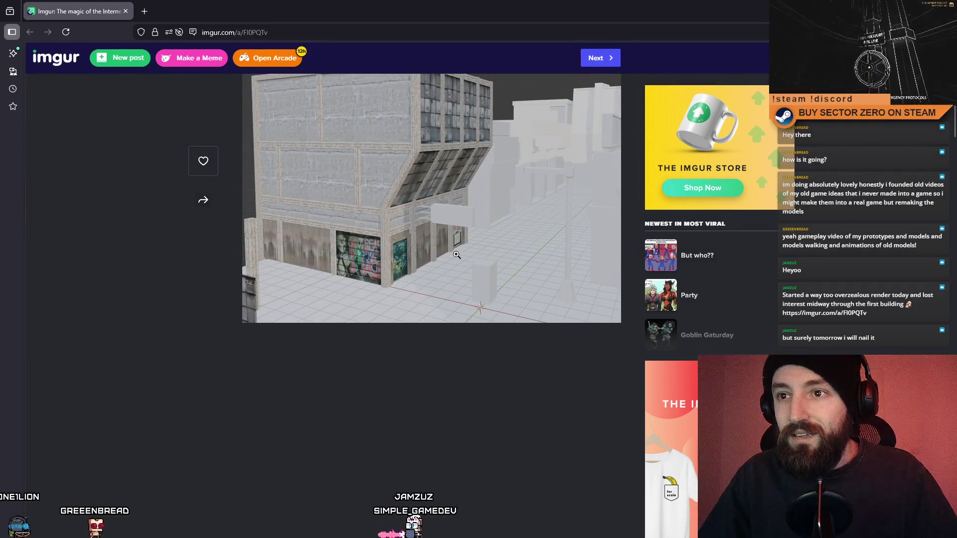
scroll(457, 255, up, 2)
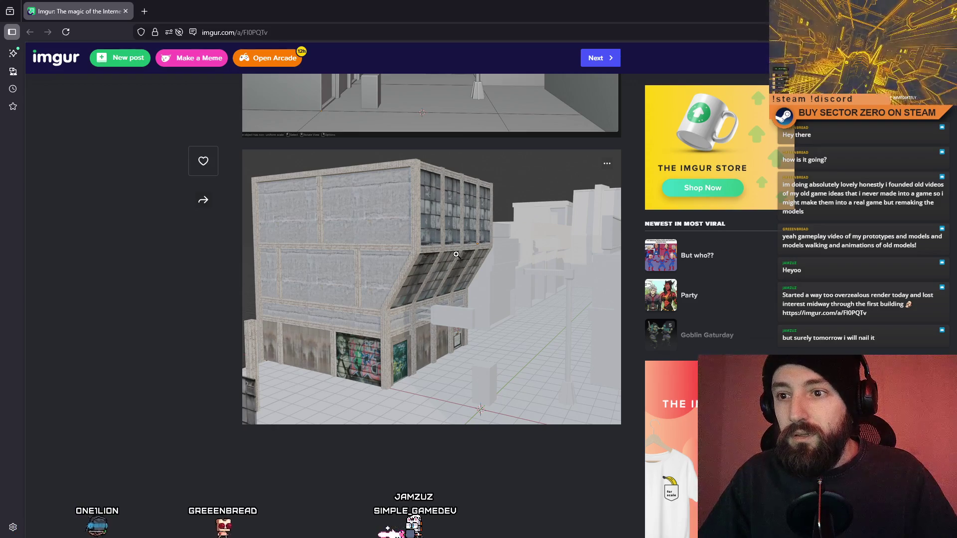
scroll(456, 254, down, 1)
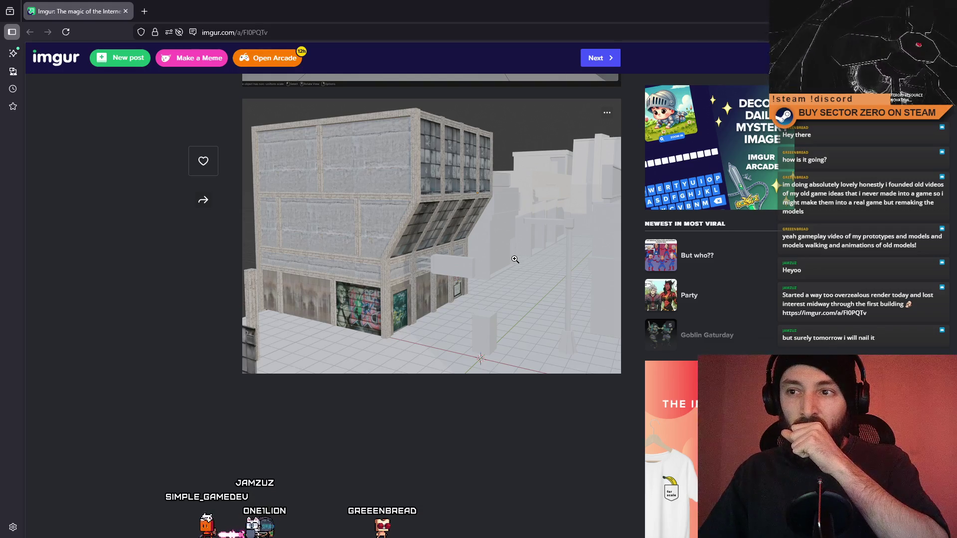
Enlarge the textured building render, close it, and switch back to the running game
click(510, 263)
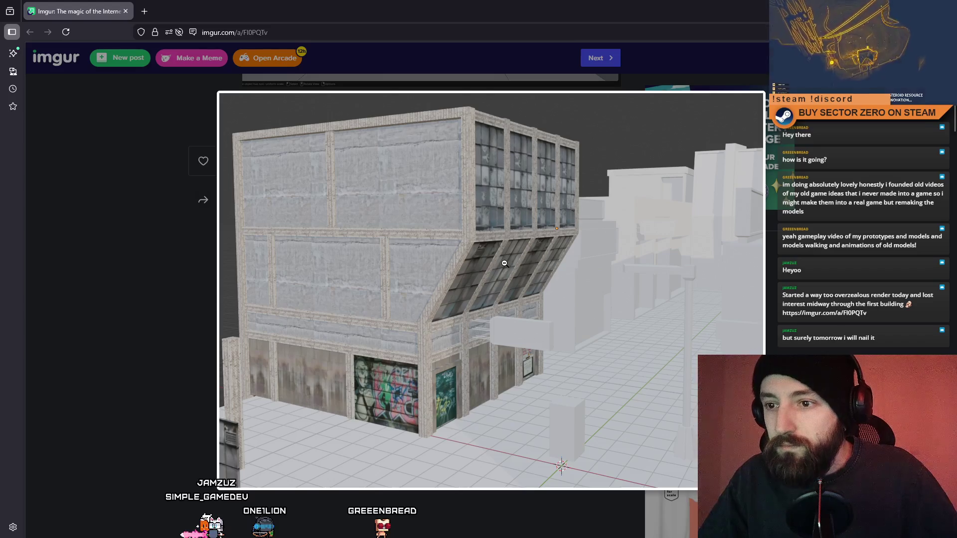
click(510, 502)
key(alt+Tab)
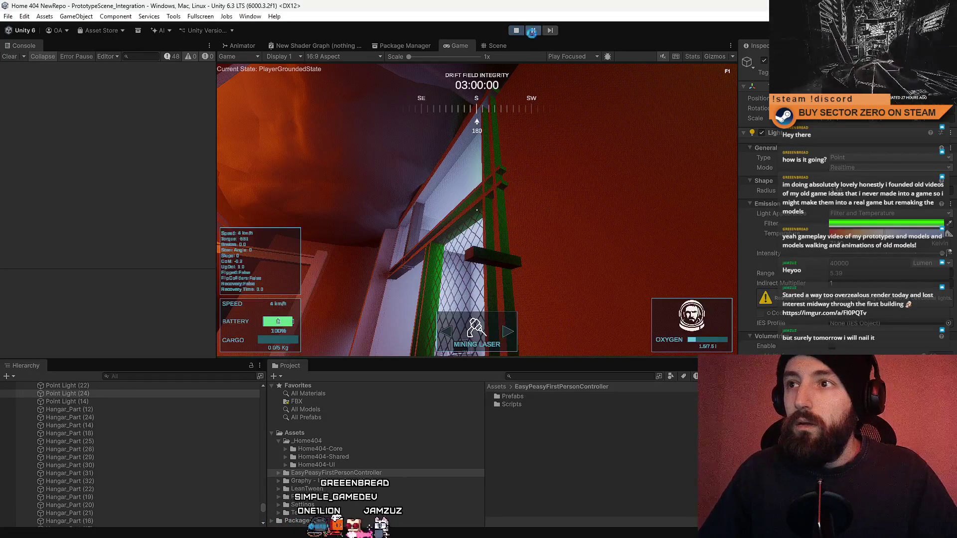
Go fullscreen with F10 and walk up the stairs past the red-lit boxes to the green-lit structure
key(F10)
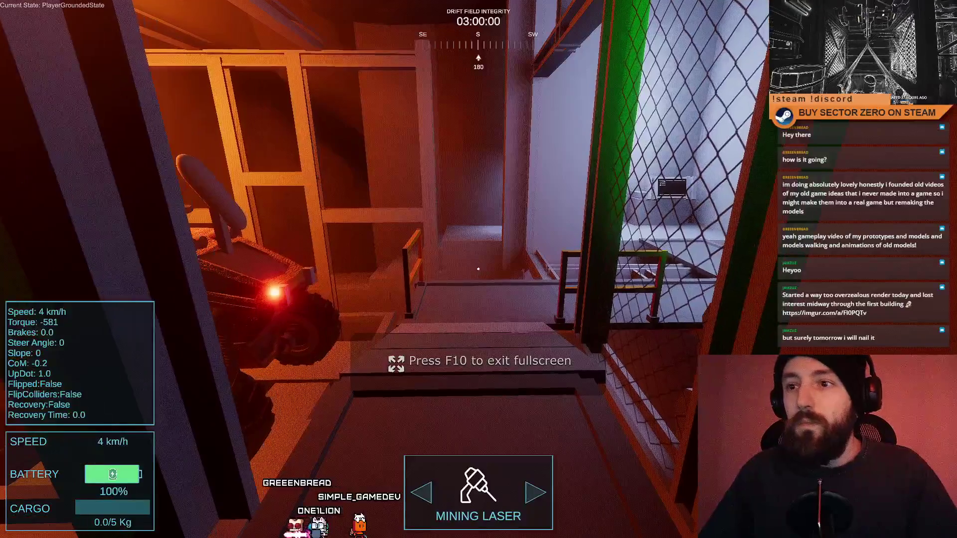
key(w)
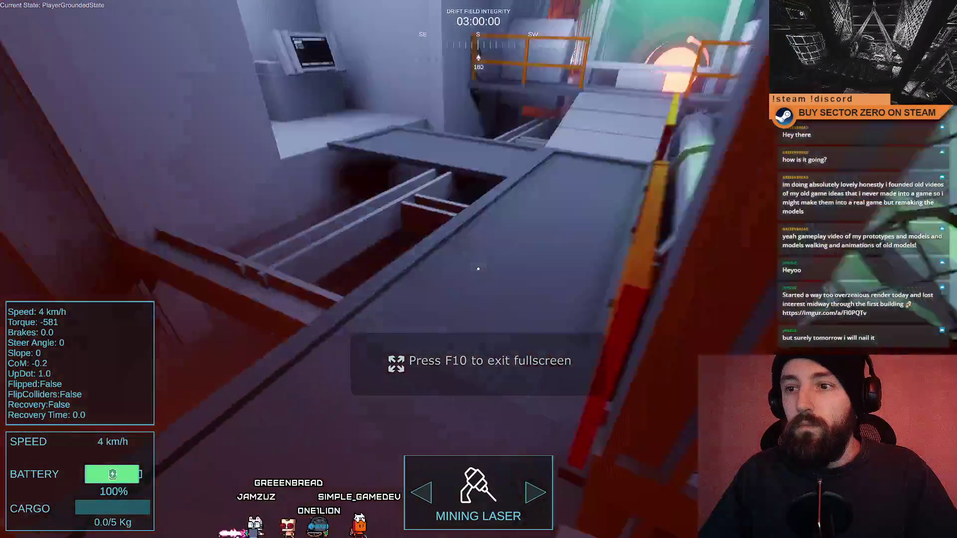
key(w)
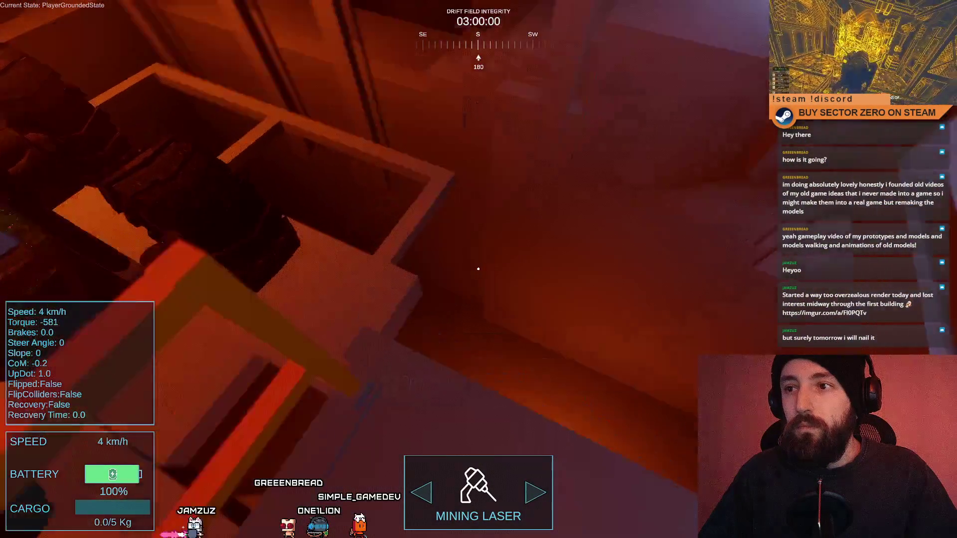
key(w)
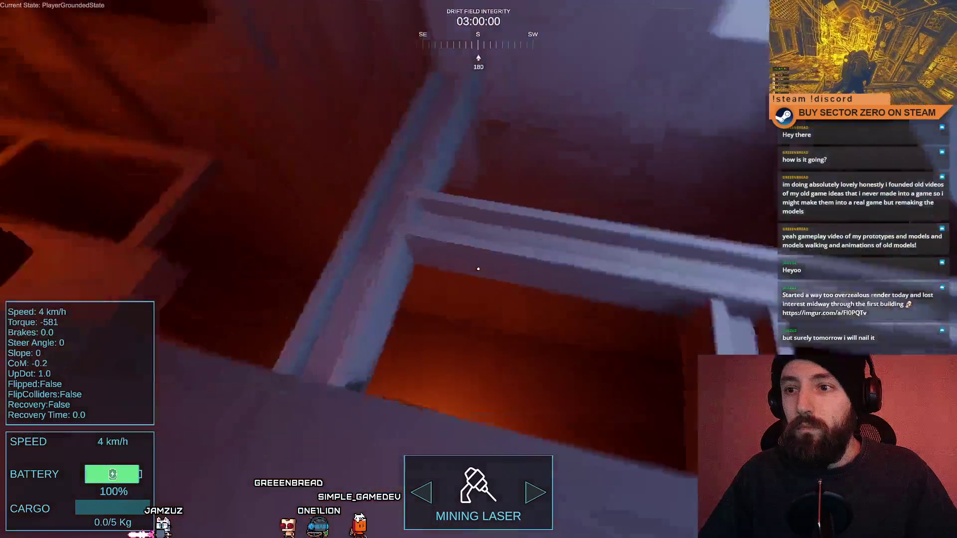
key(w)
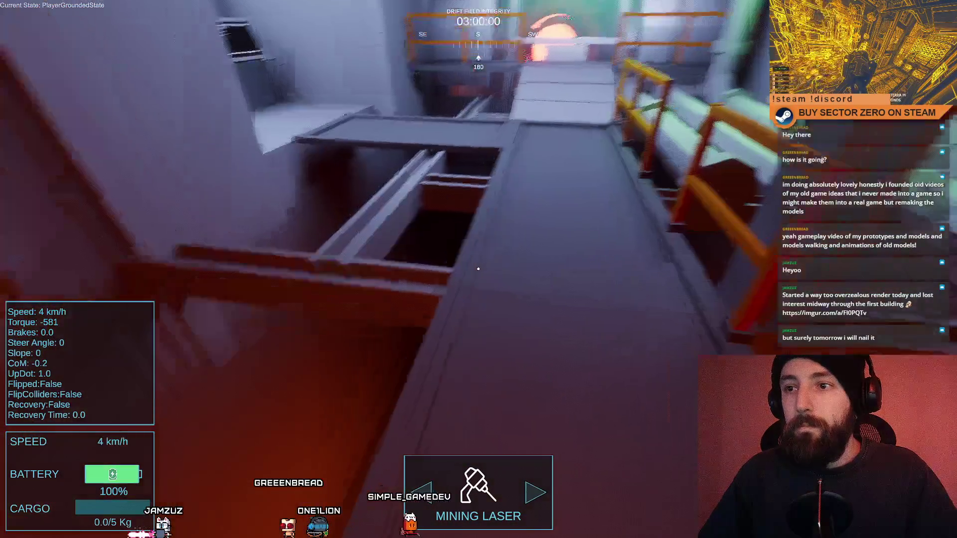
key(w)
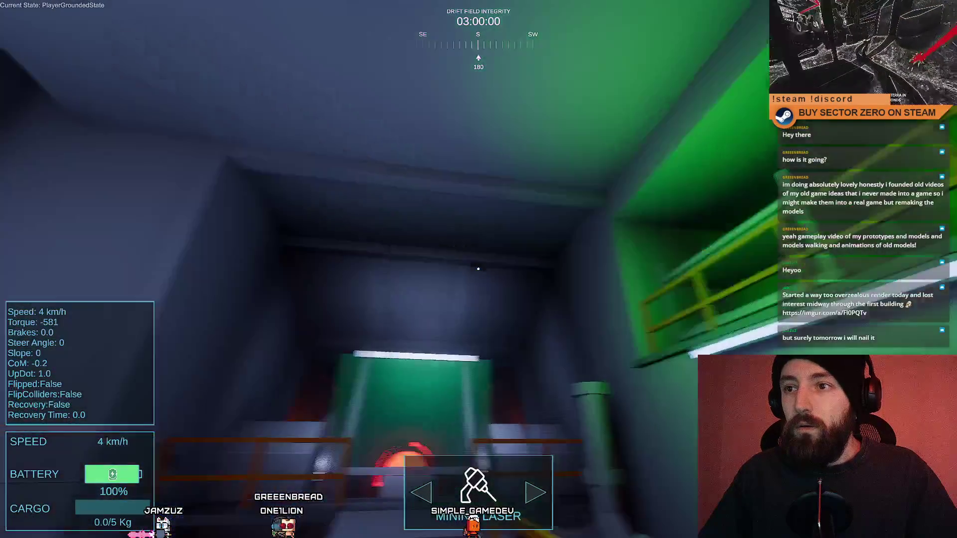
key(w)
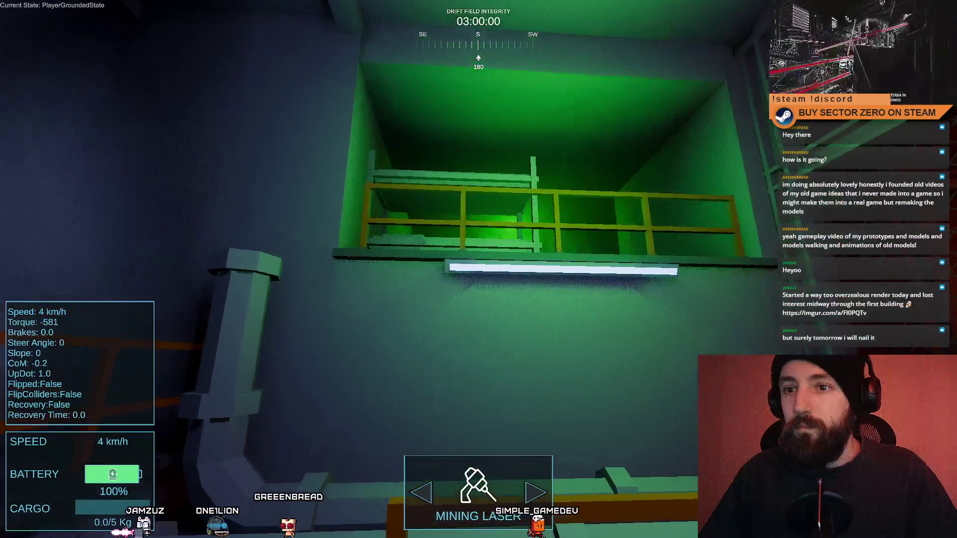
Walk past the pipes under the railing to the orange-lit rover cage, then leave fullscreen with Escape
key(w)
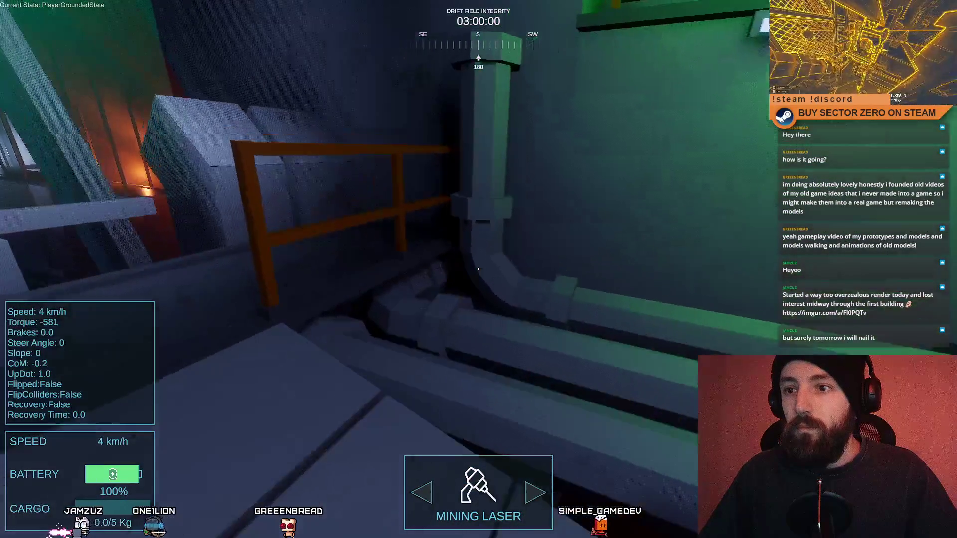
key(w)
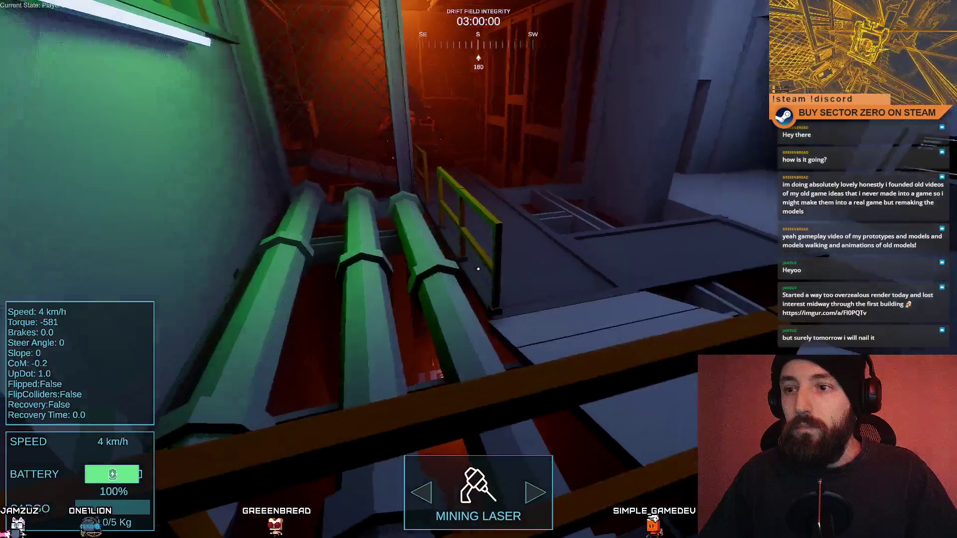
key(w)
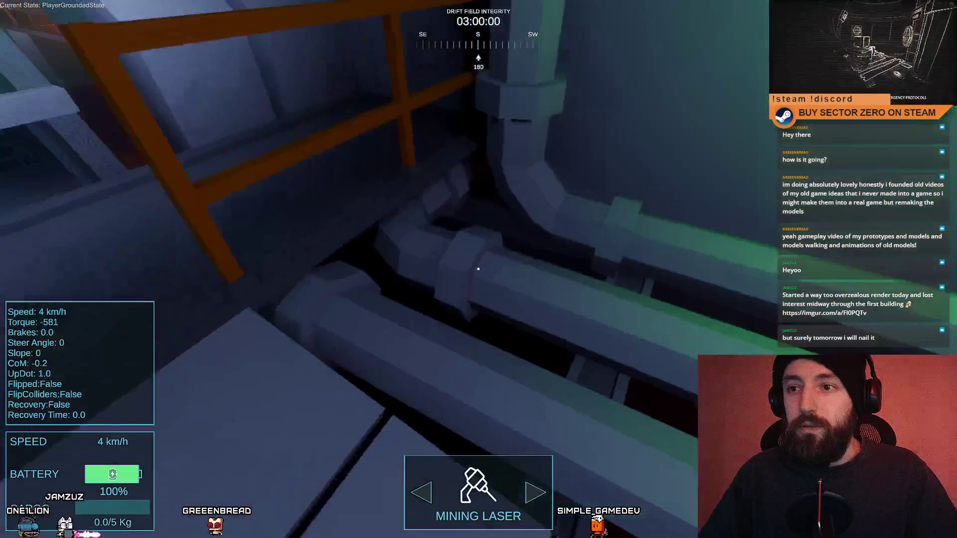
key(w)
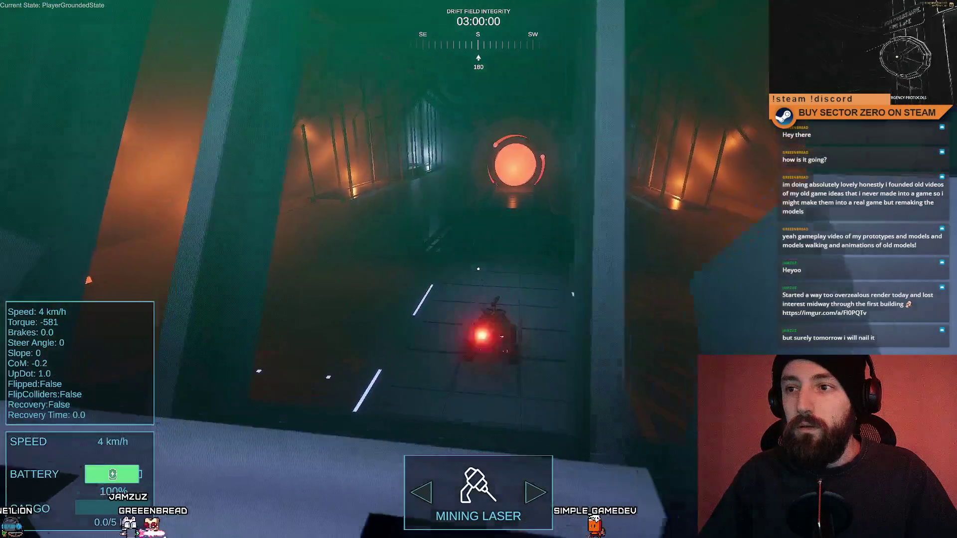
key(w)
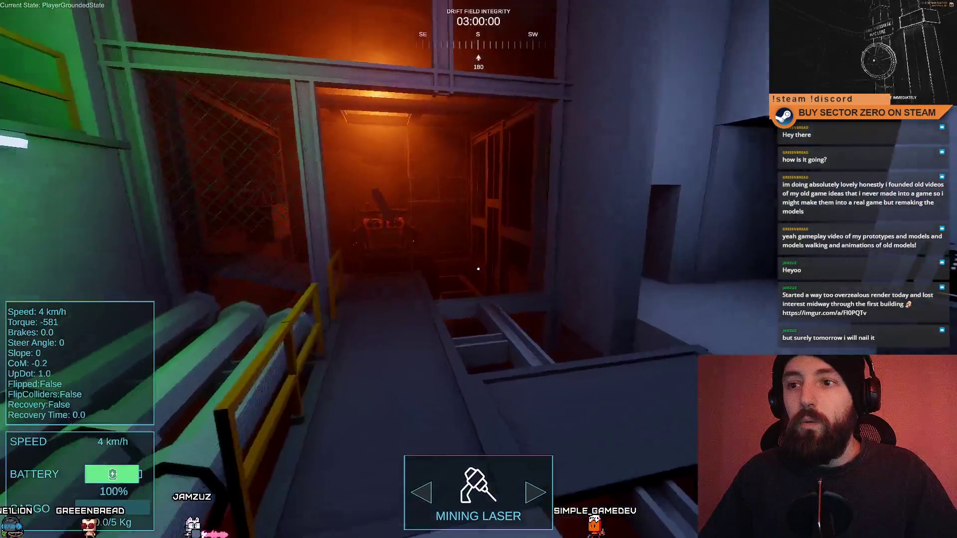
key(w)
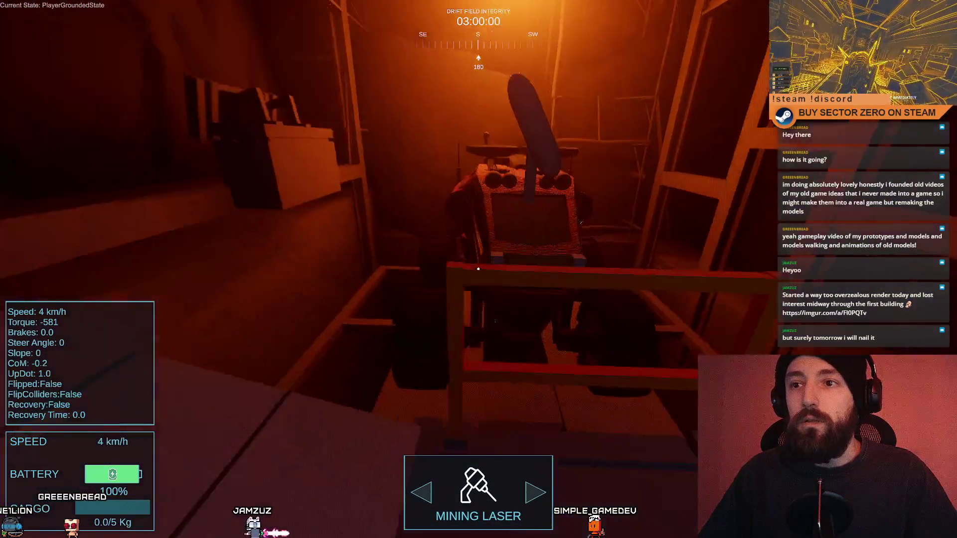
key(Escape)
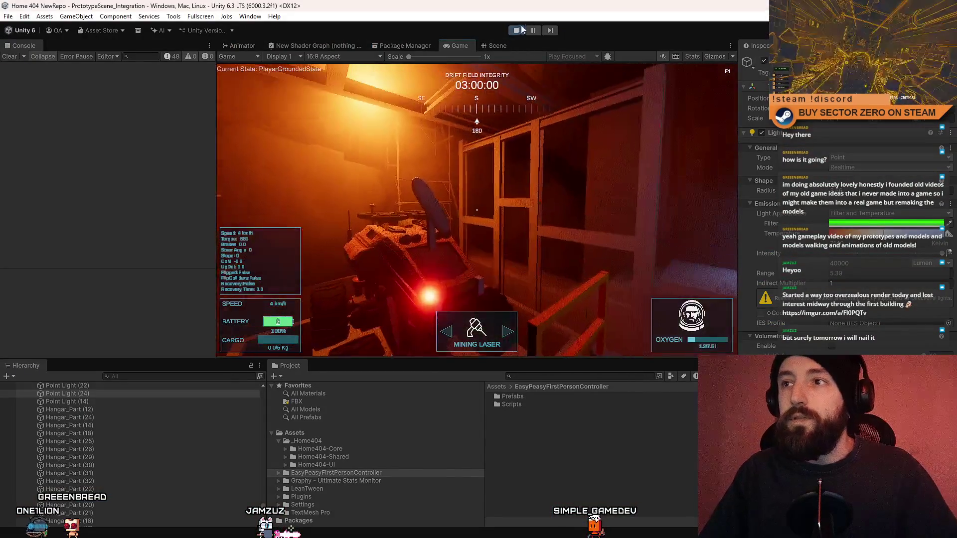
In the Scene view, select the cube beside the rover and stretch it upward with the Scale tool
click(501, 46)
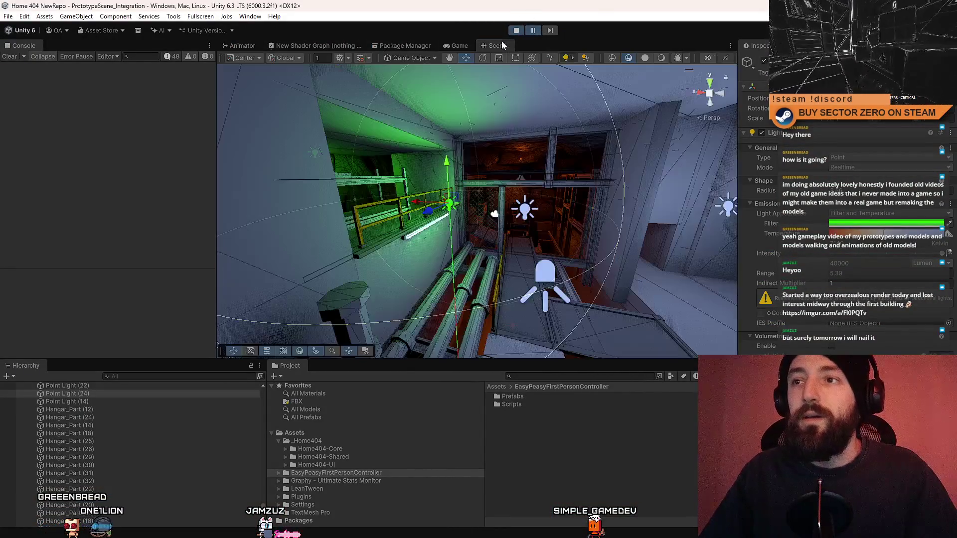
key(w)
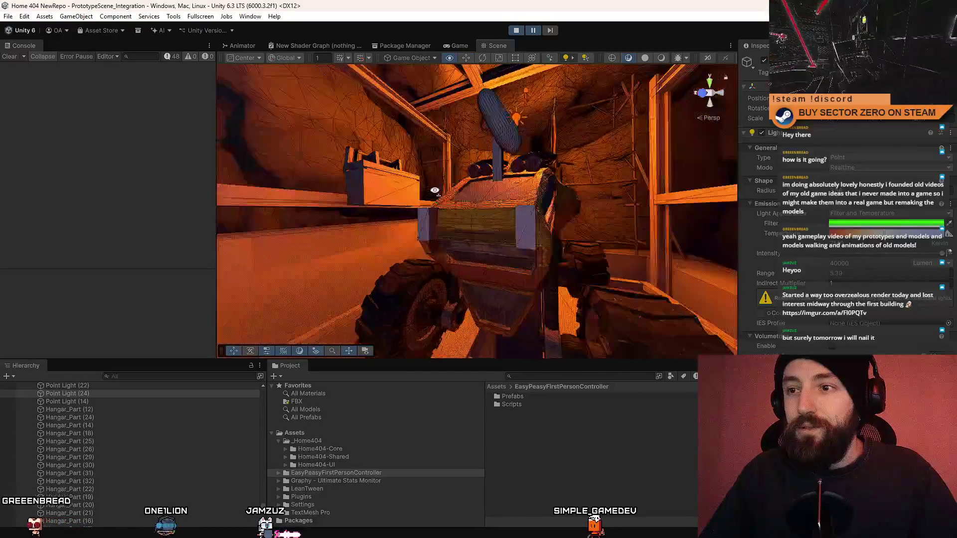
click(567, 208)
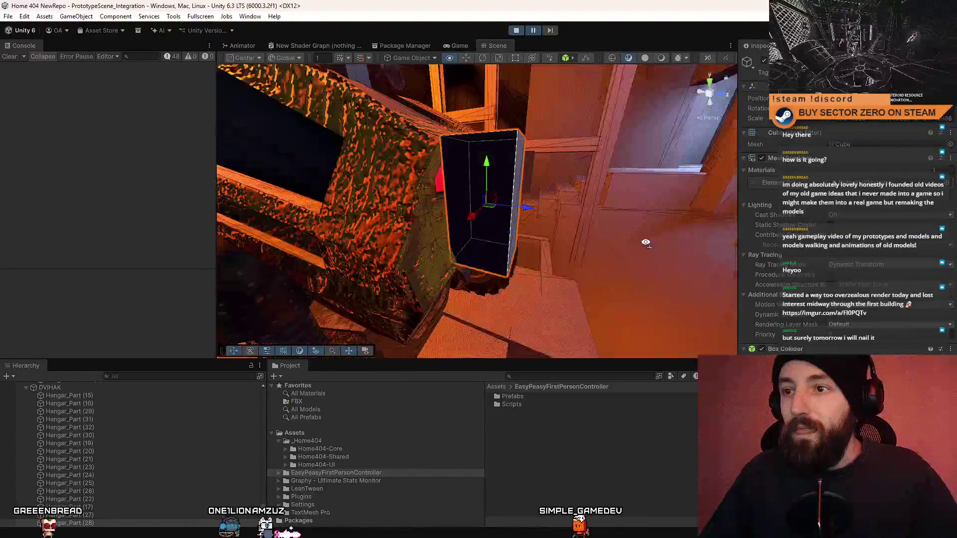
mouse_move(491, 205)
mouse_down()
mouse_move(336, 197)
mouse_move(448, 216)
mouse_up()
key(r)
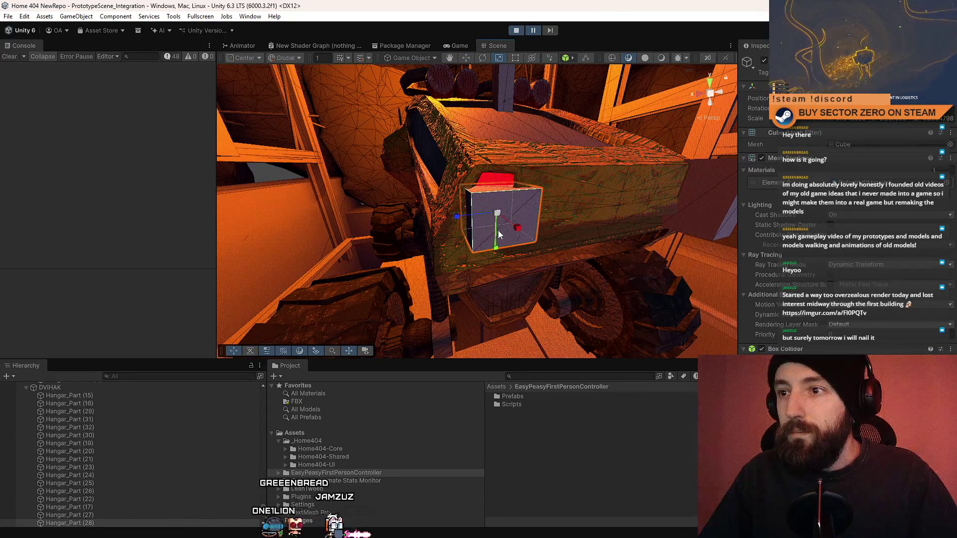
mouse_move(496, 172)
mouse_down()
mouse_move(499, 148)
mouse_move(477, 182)
mouse_up()
Delete the selected object, review the small cube along the rover's side, and clear the selection
key(Delete)
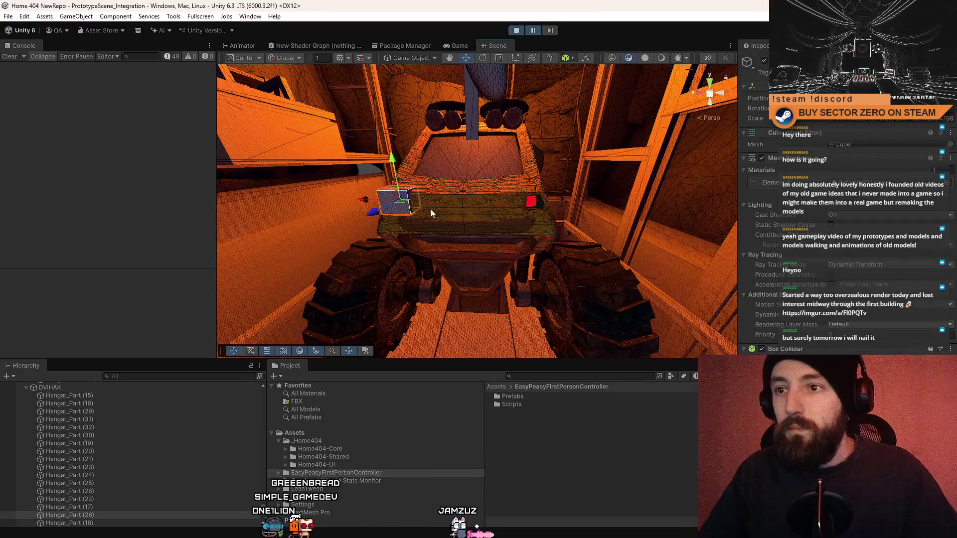
drag(432, 213, 368, 215)
mouse_move(486, 205)
mouse_down()
mouse_move(289, 211)
mouse_move(605, 264)
mouse_move(560, 267)
mouse_move(601, 265)
mouse_move(695, 314)
mouse_move(747, 210)
mouse_move(936, 218)
mouse_move(563, 265)
mouse_move(387, 240)
mouse_move(325, 271)
mouse_up()
click(607, 418)
mouse_move(548, 249)
mouse_down()
mouse_move(584, 184)
mouse_move(146, 196)
mouse_up()
mouse_move(108, 106)
alt+mouse_down()
mouse_move(84, 264)
mouse_move(181, 355)
mouse_move(215, 249)
mouse_move(216, 197)
mouse_move(91, 183)
mouse_move(37, 134)
mouse_move(758, 155)
mouse_move(749, 170)
mouse_move(641, 226)
mouse_move(105, 163)
mouse_move(474, 267)
mouse_move(600, 158)
mouse_move(525, 349)
mouse_move(618, 319)
mouse_move(357, 238)
mouse_move(468, 297)
mouse_move(409, 302)
alt+mouse_up()
mouse_move(447, 235)
alt+mouse_down()
mouse_move(642, 250)
mouse_move(399, 261)
mouse_move(454, 293)
mouse_move(439, 185)
alt+mouse_up()
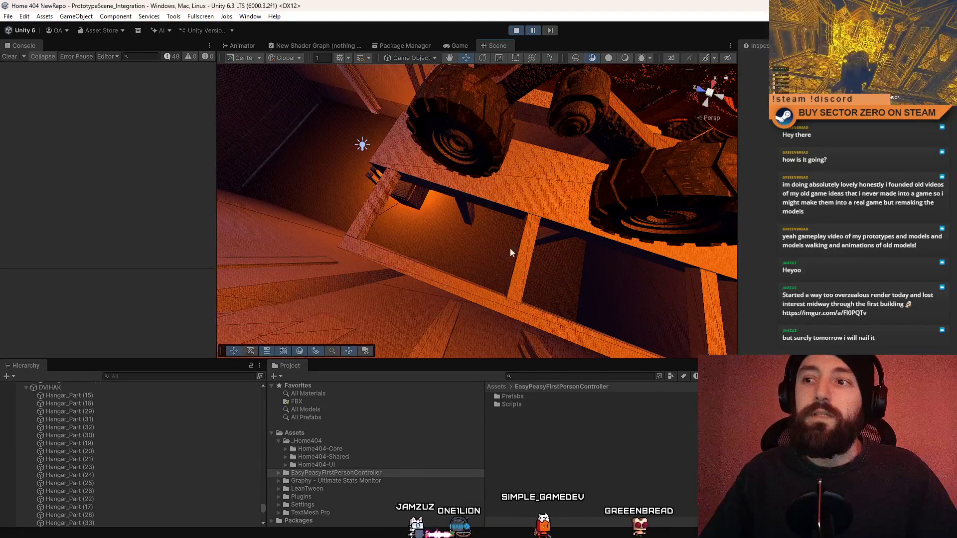
alt+drag(625, 262, 794, 187)
alt+drag(272, 187, 439, 193)
click(327, 180)
Duplicate the grated panel quad and rotate the copy to lie flat
click(328, 179)
key(ctrl+d)
key(e)
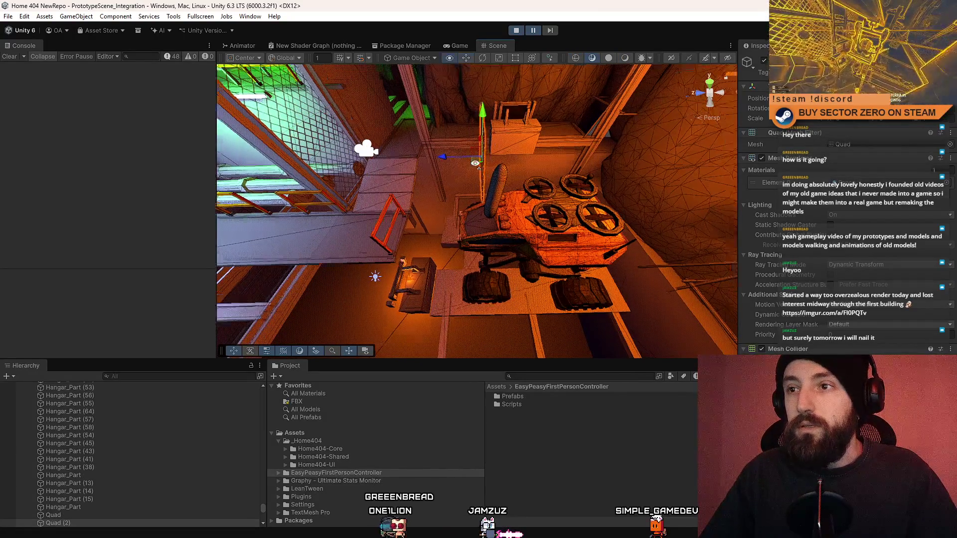
key(f)
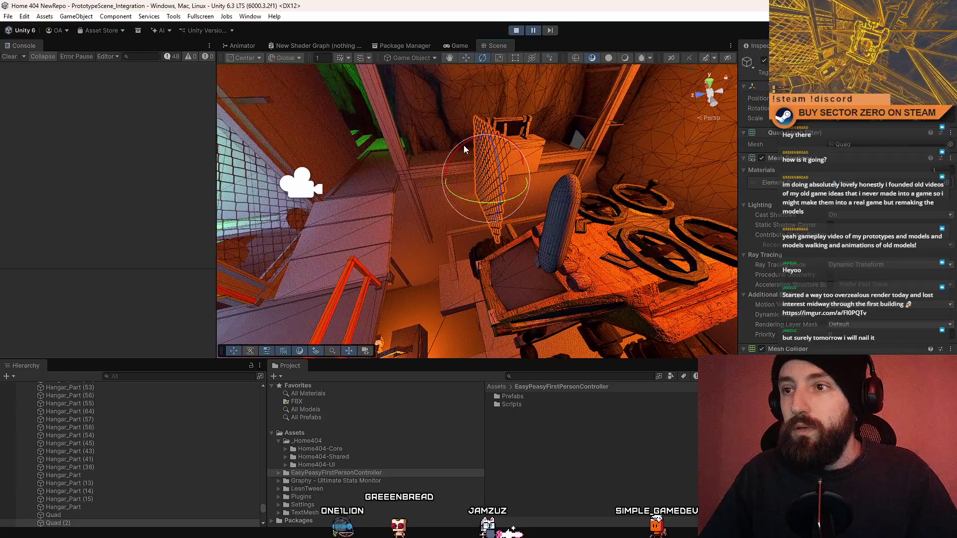
mouse_move(464, 145)
mouse_down()
mouse_move(346, 223)
mouse_move(625, 176)
mouse_move(504, 125)
mouse_move(461, 190)
mouse_move(466, 230)
mouse_move(680, 243)
mouse_move(520, 183)
mouse_up()
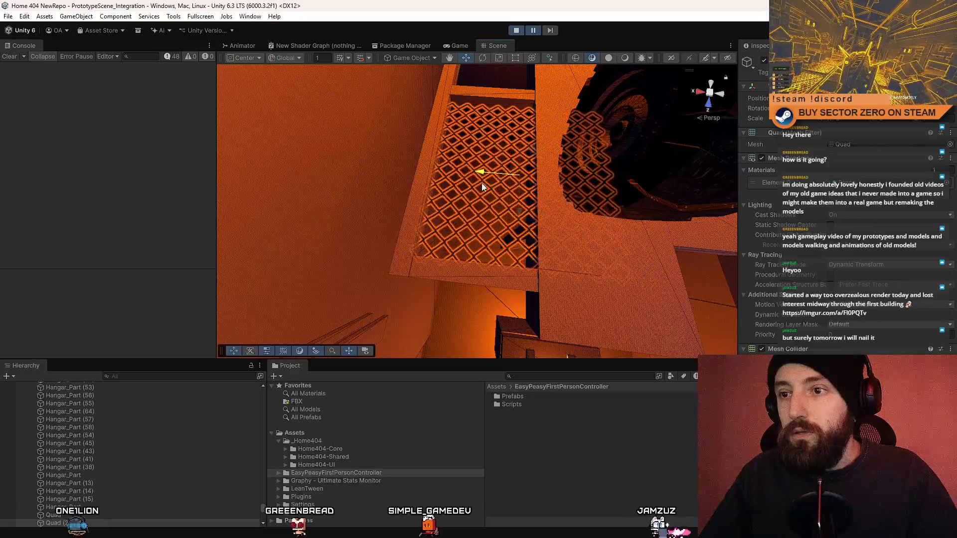
mouse_move(622, 153)
alt+mouse_down()
mouse_move(381, 212)
mouse_move(455, 213)
alt+mouse_up()
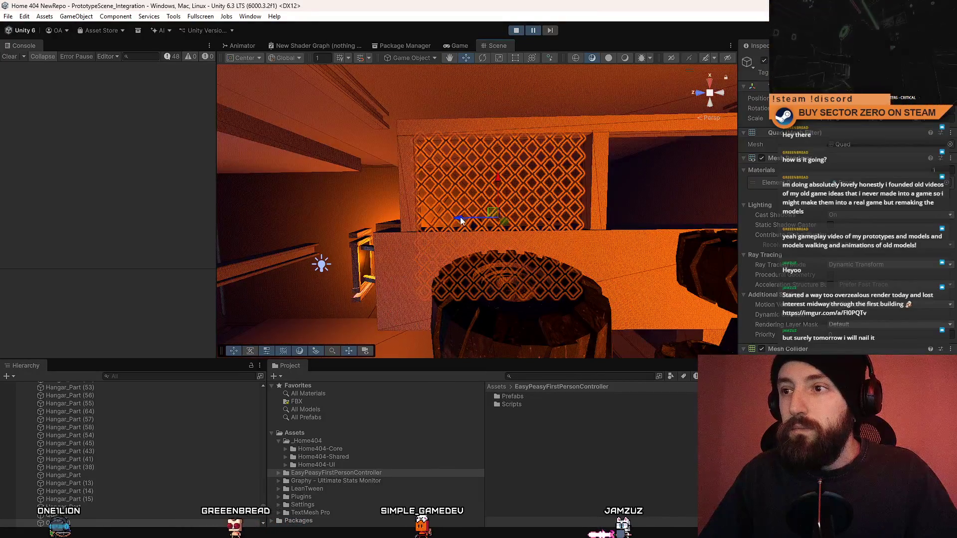
Slide the flat panel copy into the right opening of the frame under the rover
key(r)
key(w)
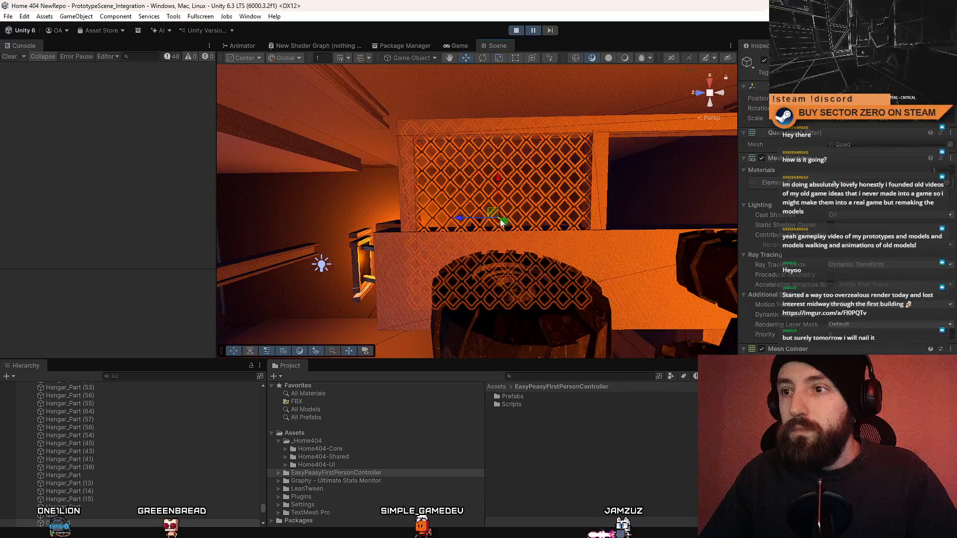
alt+drag(504, 230, 442, 231)
drag(336, 224, 486, 222)
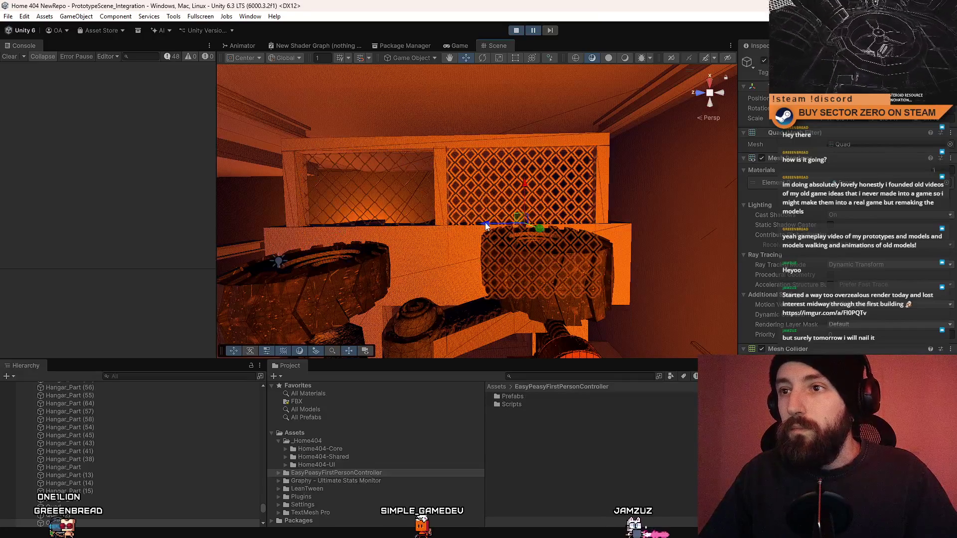
click(405, 184)
alt+drag(557, 195, 495, 186)
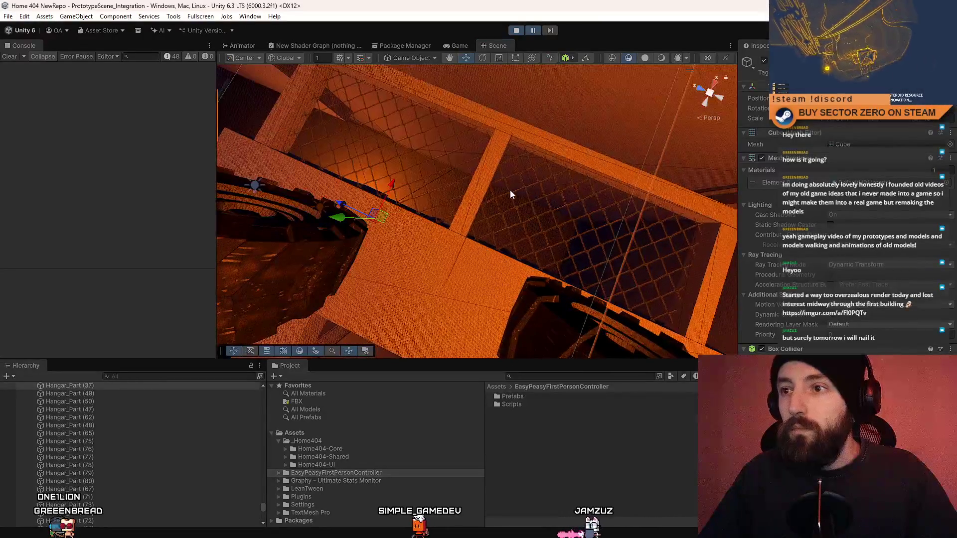
click(510, 190)
key(f)
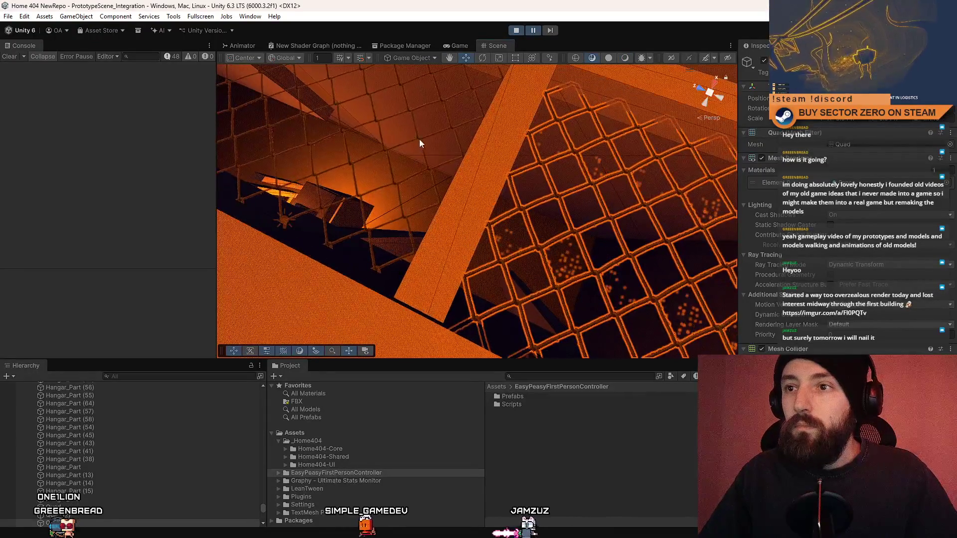
mouse_move(418, 138)
alt+mouse_down()
mouse_move(525, 218)
mouse_move(474, 156)
mouse_move(487, 208)
mouse_move(365, 134)
mouse_move(614, 207)
mouse_move(473, 210)
mouse_move(617, 210)
mouse_move(656, 108)
mouse_move(558, 219)
alt+mouse_up()
click(556, 206)
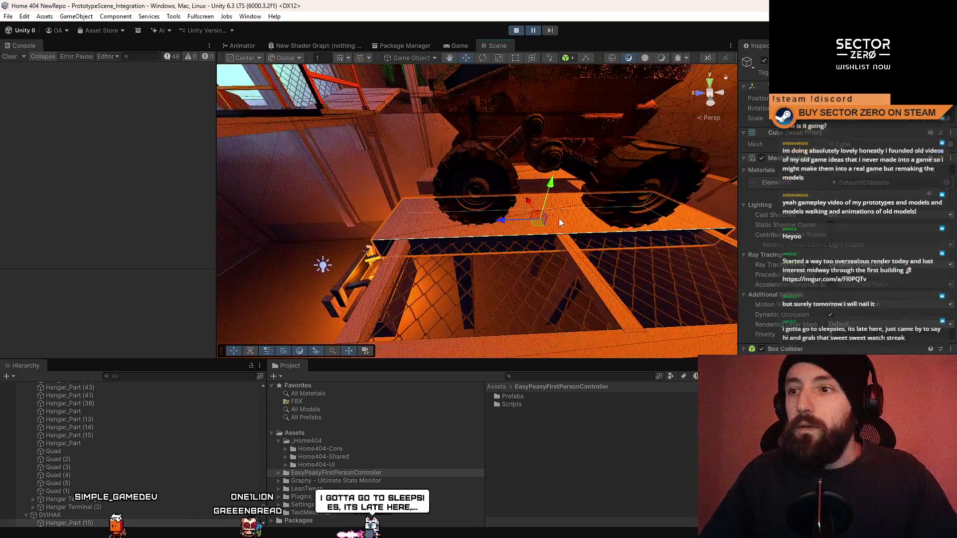
Frame the small block below the beam and adjust the wedge with the rotate and move tools
click(505, 221)
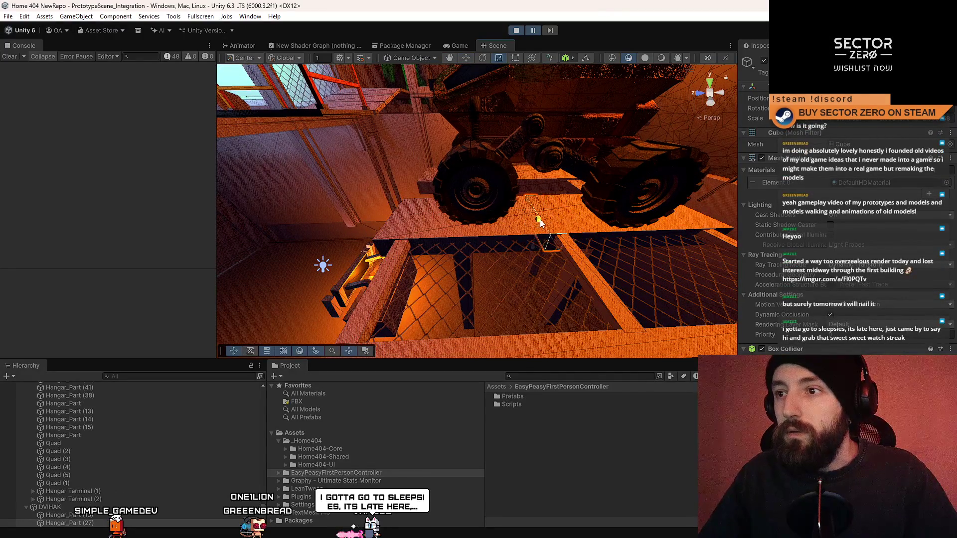
key(f)
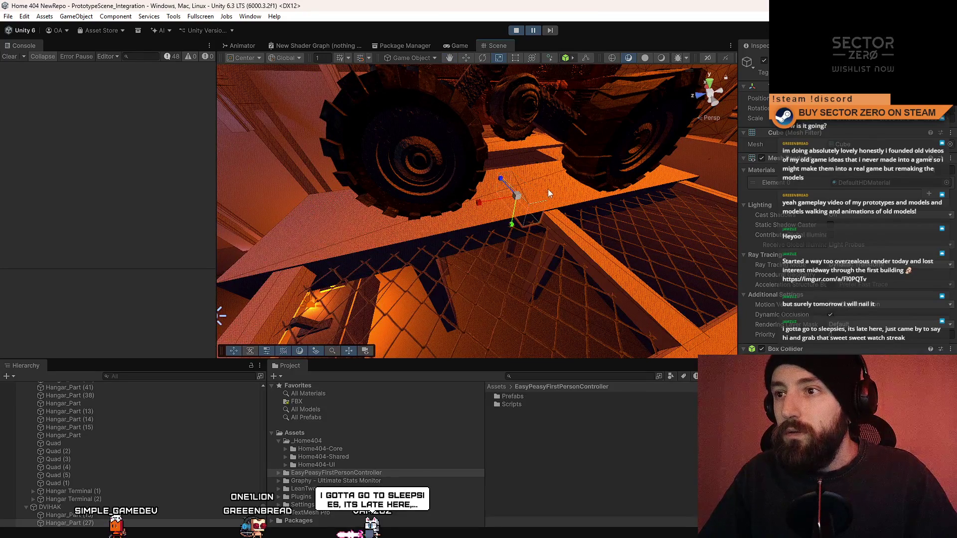
alt+drag(551, 162, 547, 190)
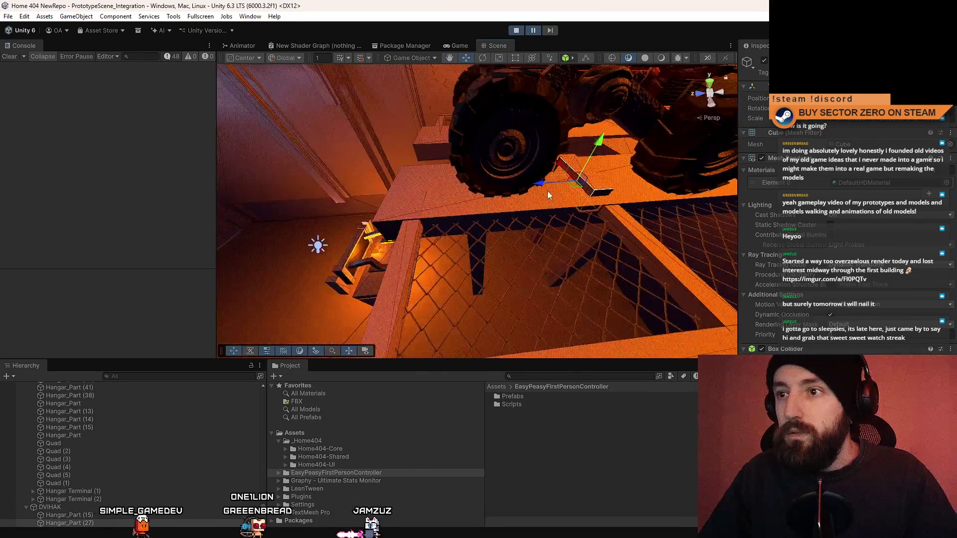
mouse_move(385, 203)
alt+mouse_down()
mouse_move(486, 168)
mouse_move(522, 170)
mouse_move(433, 173)
alt+mouse_up()
key(e)
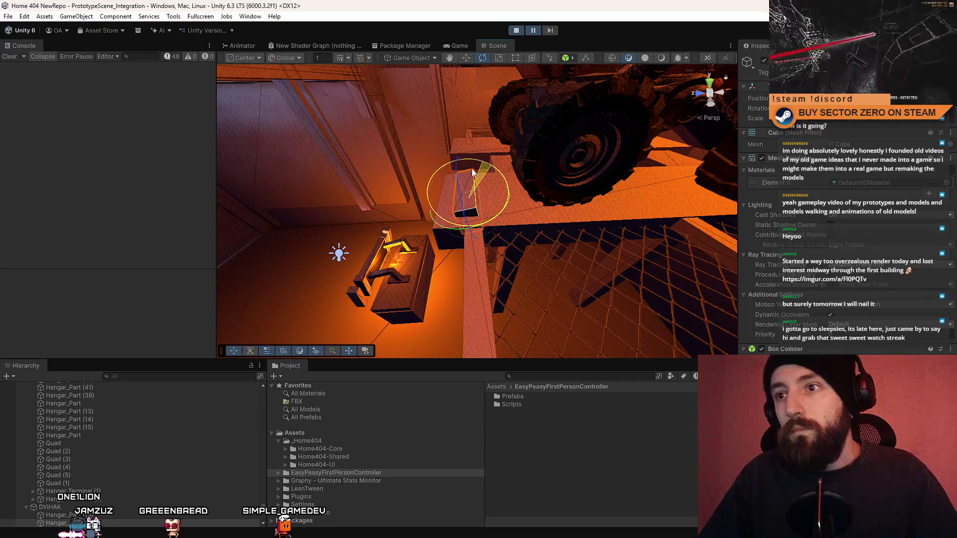
key(w)
mouse_move(465, 166)
alt+mouse_down()
mouse_move(494, 192)
mouse_move(458, 199)
mouse_move(746, 202)
mouse_move(479, 212)
mouse_move(637, 205)
mouse_move(540, 222)
alt+mouse_up()
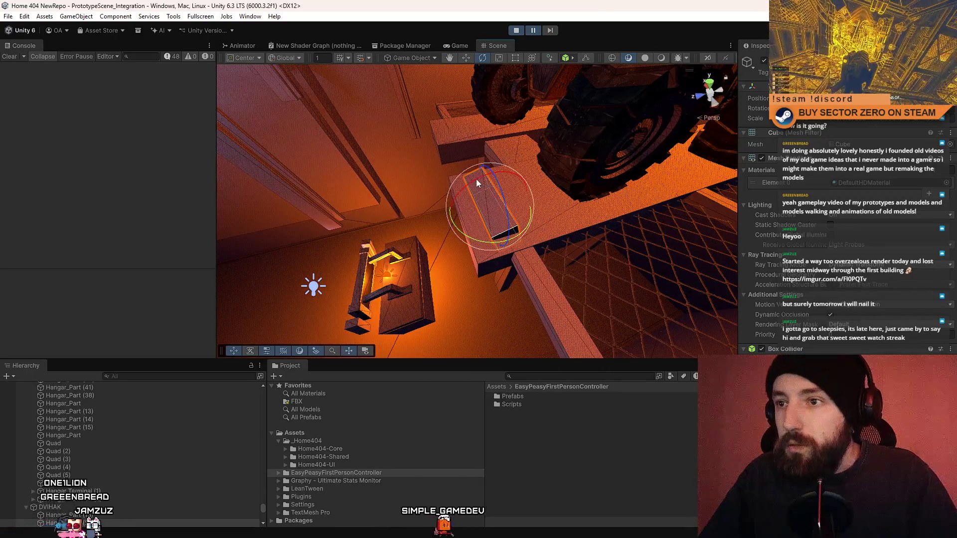
mouse_move(508, 178)
alt+mouse_down()
mouse_move(463, 171)
mouse_move(465, 198)
mouse_move(485, 173)
alt+mouse_up()
key(w)
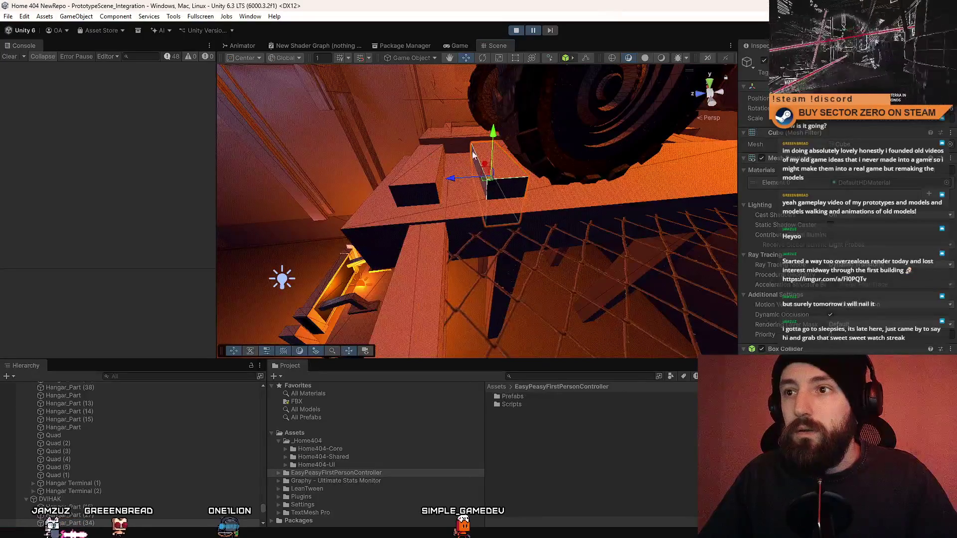
Slide the left box along the beam to the left, then select the right box
click(435, 161)
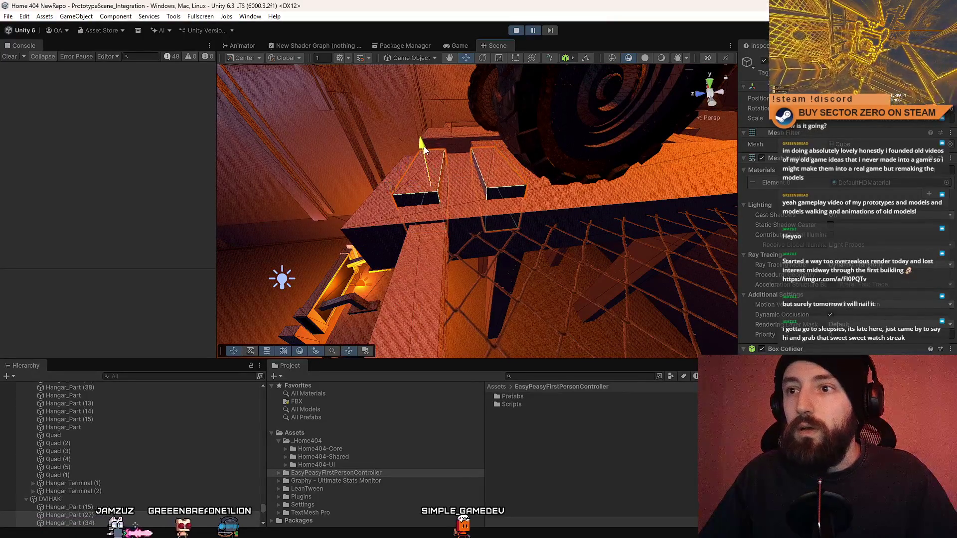
scroll(423, 145, down, 5)
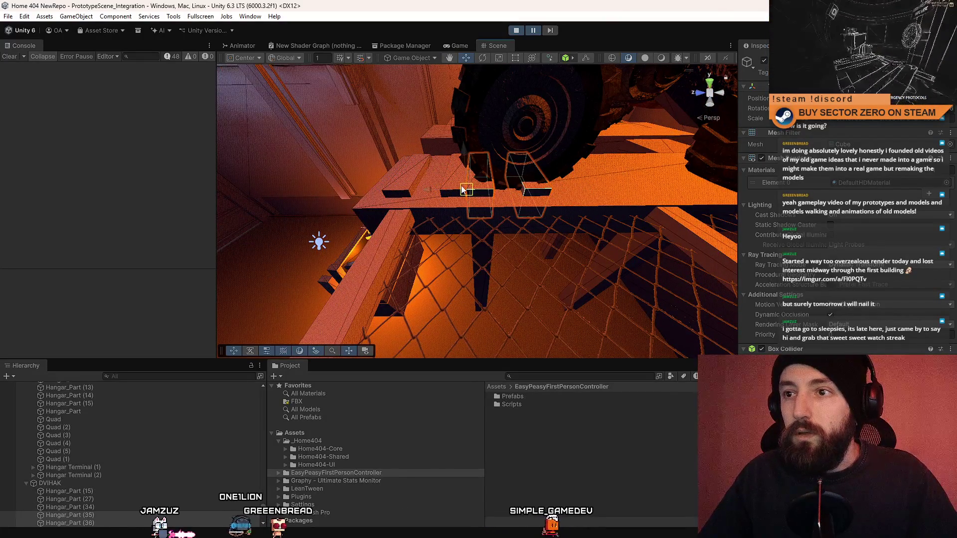
drag(462, 186, 445, 190)
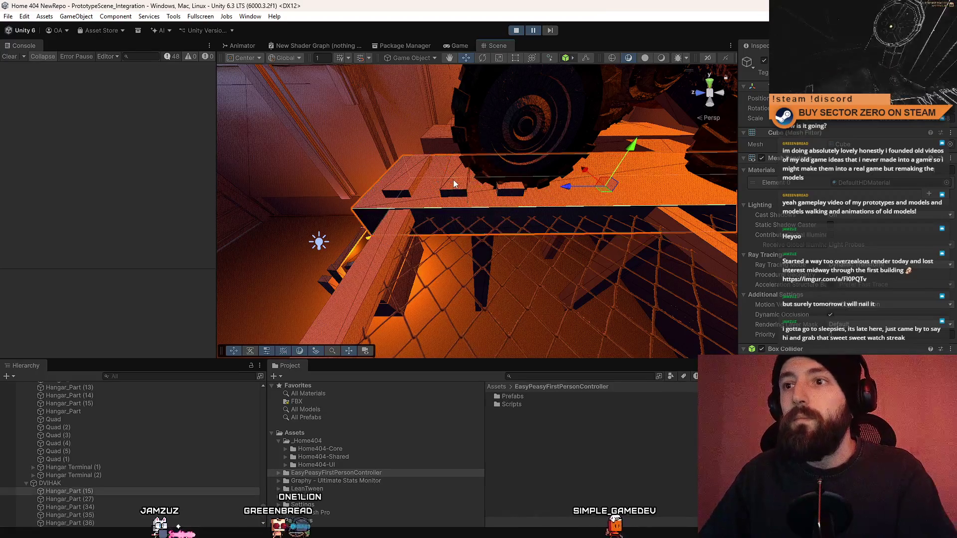
click(512, 192)
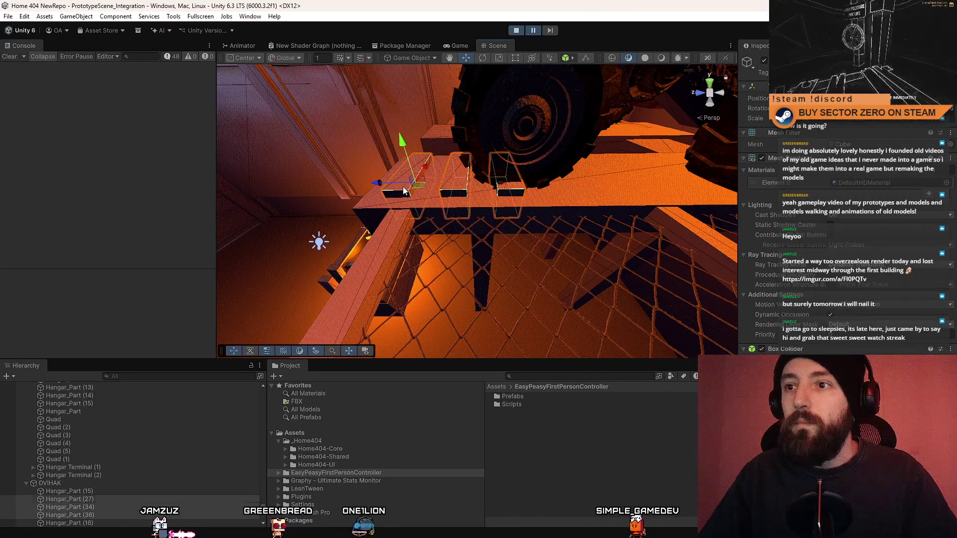
drag(405, 190, 326, 190)
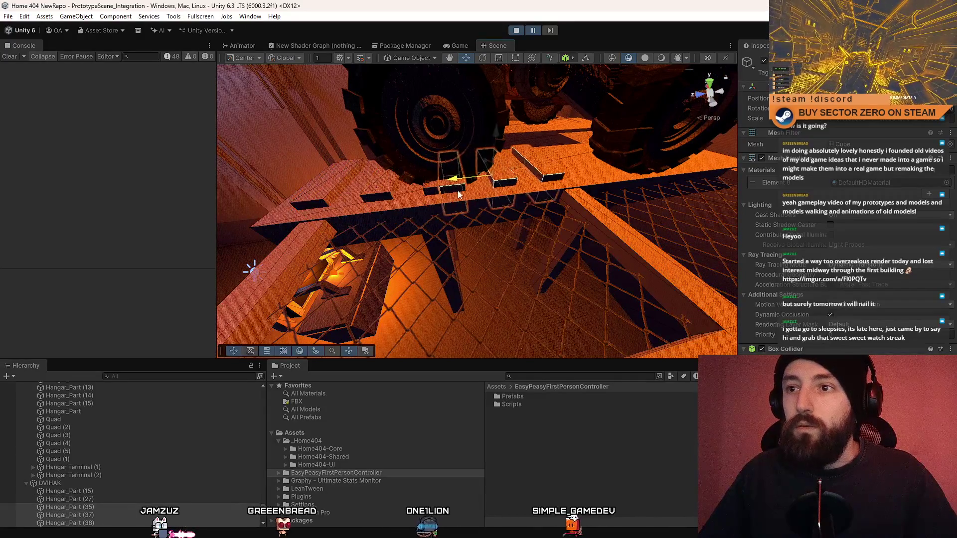
mouse_move(451, 186)
mouse_down()
mouse_move(494, 184)
mouse_move(422, 178)
mouse_up()
Select the slanted plank and the two middle planks and frame them in view
click(553, 183)
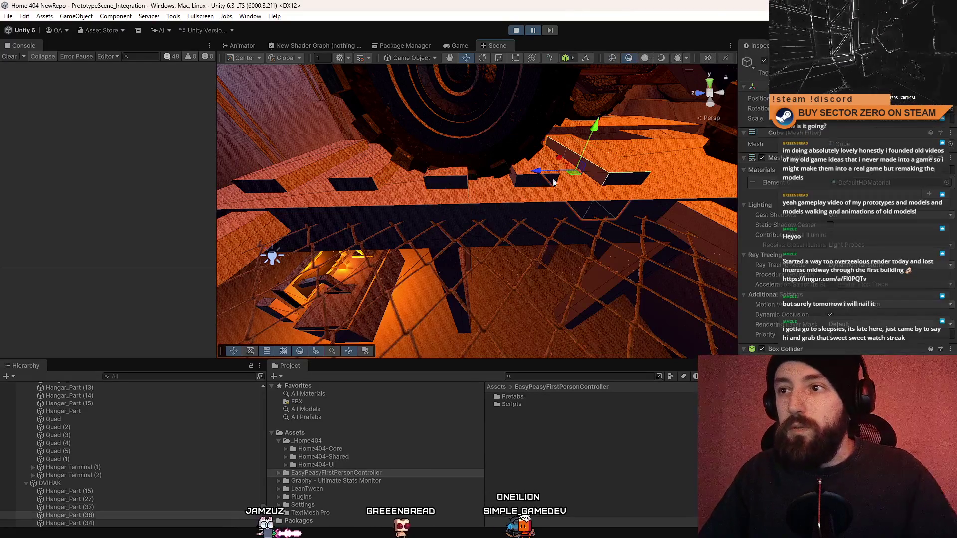
click(522, 181)
shift+click(465, 181)
mouse_move(311, 182)
mouse_down()
mouse_move(487, 165)
mouse_move(572, 175)
mouse_up()
key(f)
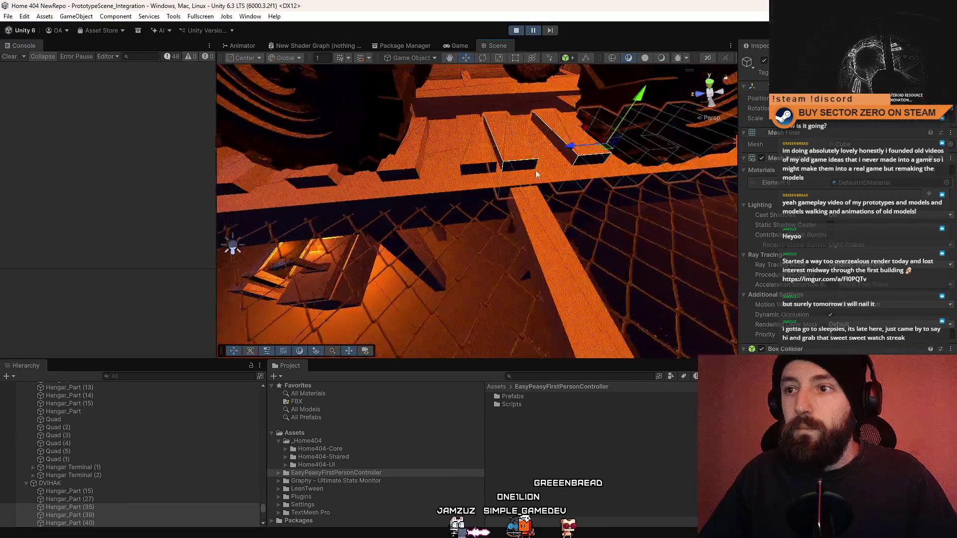
drag(454, 160, 463, 169)
drag(499, 161, 455, 159)
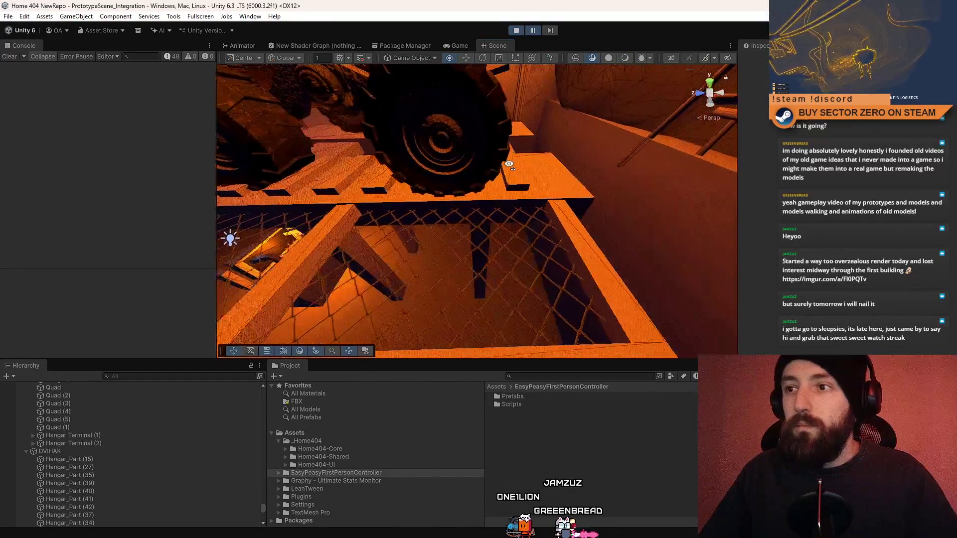
Delete the unwanted floor plank Hangar_Part (43)
click(512, 163)
mouse_move(413, 168)
mouse_down()
mouse_move(434, 141)
mouse_move(470, 188)
mouse_move(518, 174)
mouse_move(547, 194)
mouse_up()
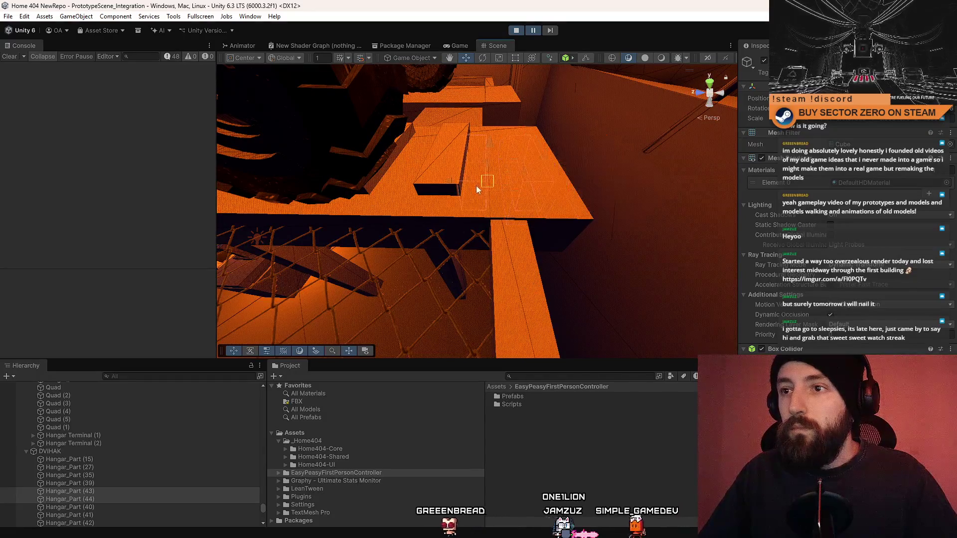
drag(454, 187, 468, 169)
key(Delete)
Frame plank Hangar_Part (44) and slide the stacked slats to the left beside the rover
click(494, 175)
key(f)
drag(444, 127, 509, 166)
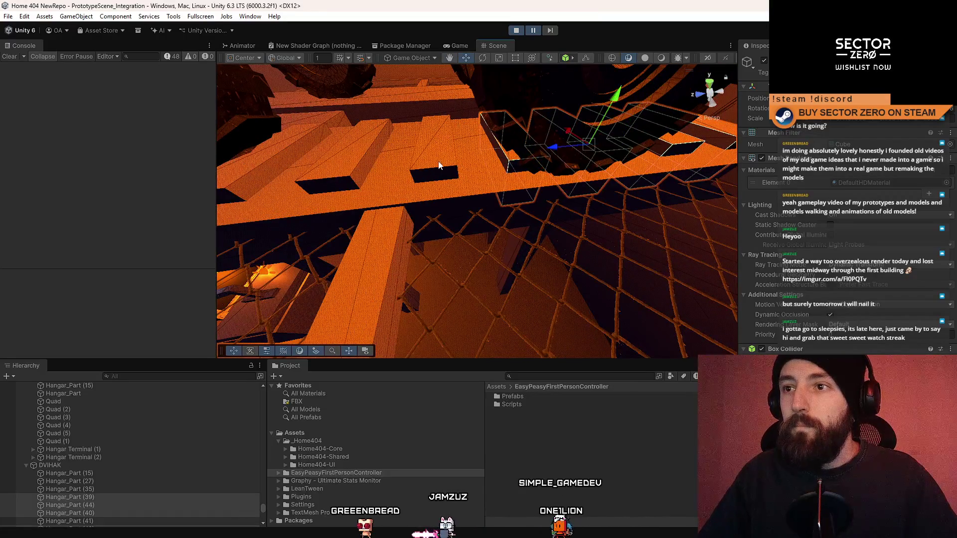
drag(355, 157, 469, 188)
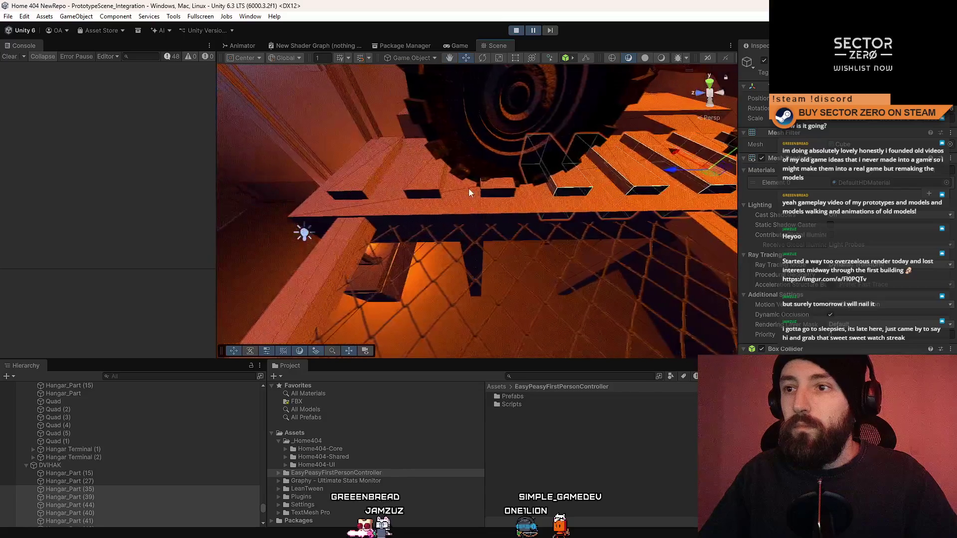
mouse_move(505, 139)
mouse_down()
mouse_move(384, 153)
mouse_move(421, 154)
mouse_up()
drag(529, 163, 522, 163)
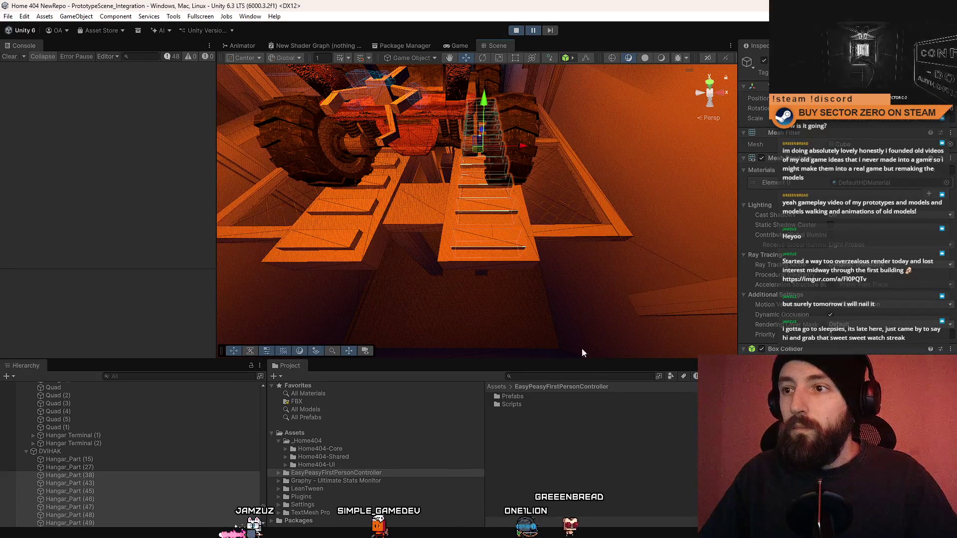
mouse_move(616, 241)
mouse_down()
mouse_move(228, 190)
mouse_move(309, 234)
mouse_move(416, 270)
mouse_move(311, 181)
mouse_move(301, 207)
mouse_move(530, 182)
mouse_move(466, 261)
mouse_move(603, 163)
mouse_move(569, 196)
mouse_move(915, 143)
mouse_move(487, 137)
mouse_move(703, 172)
mouse_move(8, 197)
mouse_move(601, 158)
mouse_move(481, 252)
mouse_move(740, 184)
mouse_move(399, 150)
mouse_move(636, 225)
mouse_move(312, 171)
mouse_move(423, 143)
mouse_move(368, 160)
mouse_move(522, 185)
mouse_move(472, 205)
mouse_up()
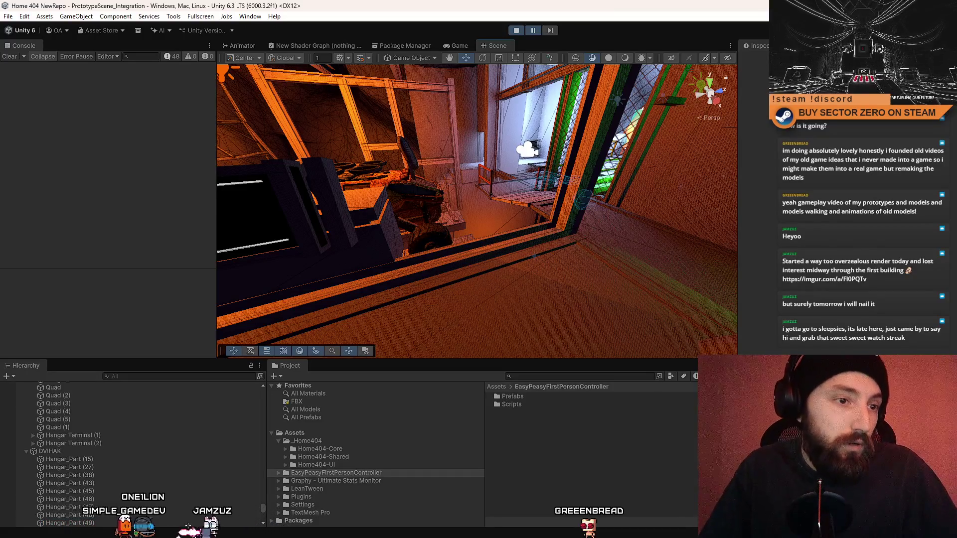
In the railing corridor, select and frame RAILING (34), then select RAILING (40)
mouse_move(390, 192)
mouse_down()
mouse_move(671, 162)
mouse_move(548, 182)
mouse_up()
click(429, 200)
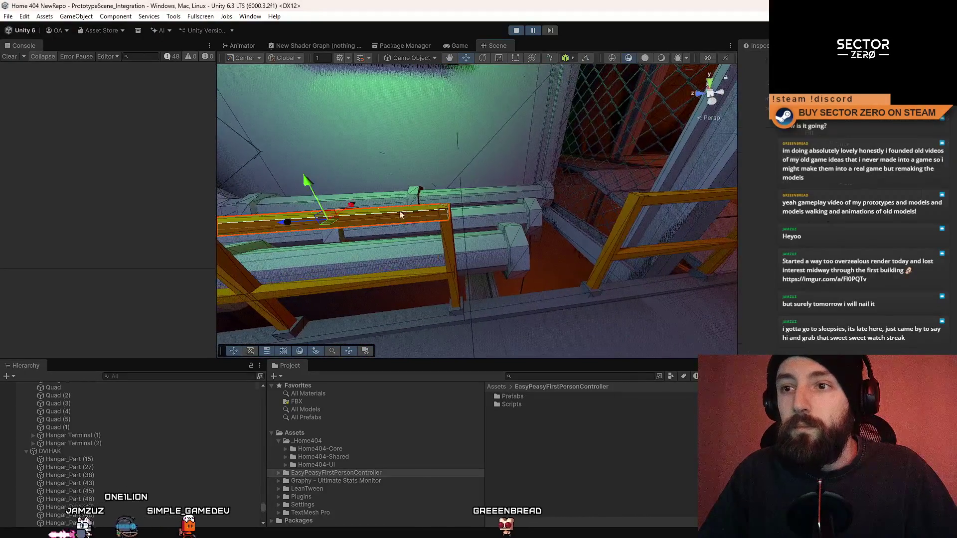
scroll(80, 436, up, 3)
double_click(76, 428)
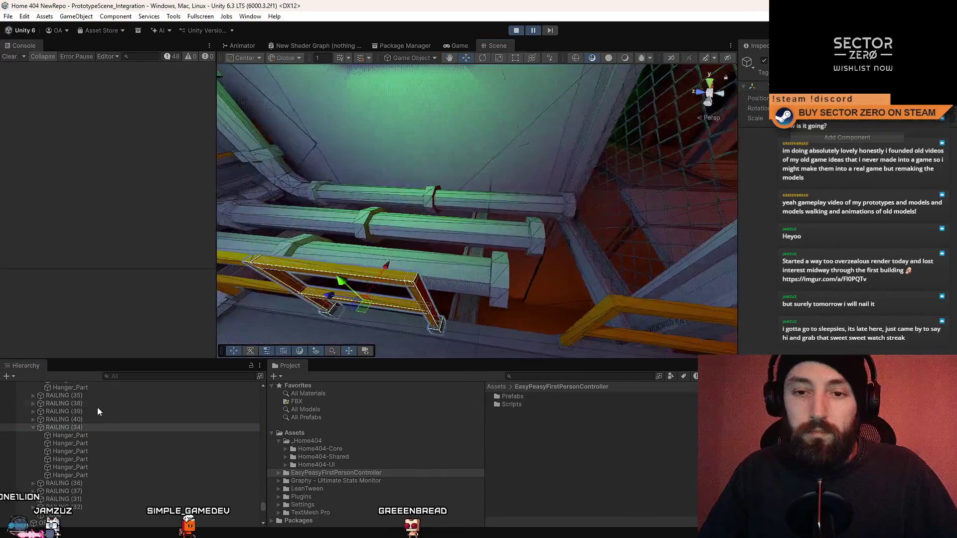
click(90, 420)
Select RAILING (35) with RAILING (38) and frame them for a close inspection
drag(295, 323, 419, 221)
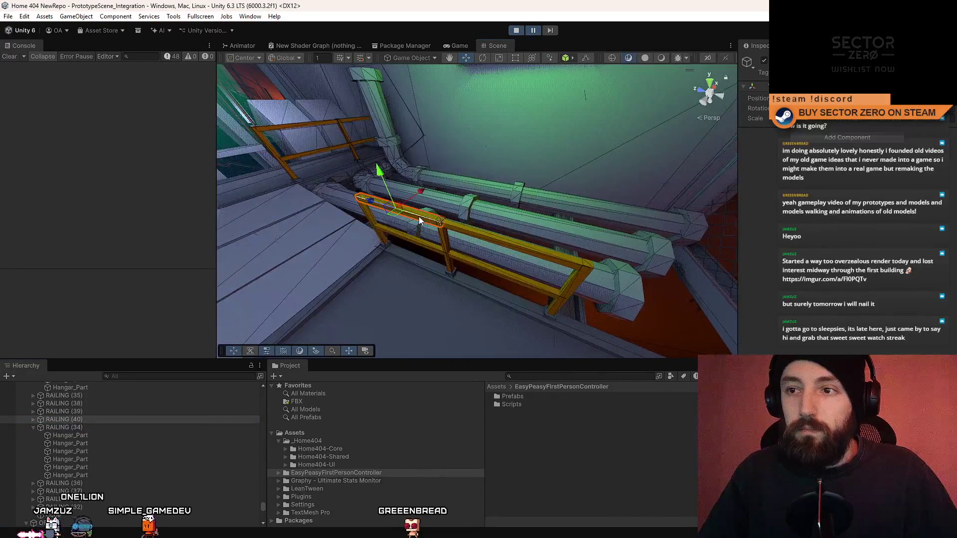
scroll(97, 432, down, 10)
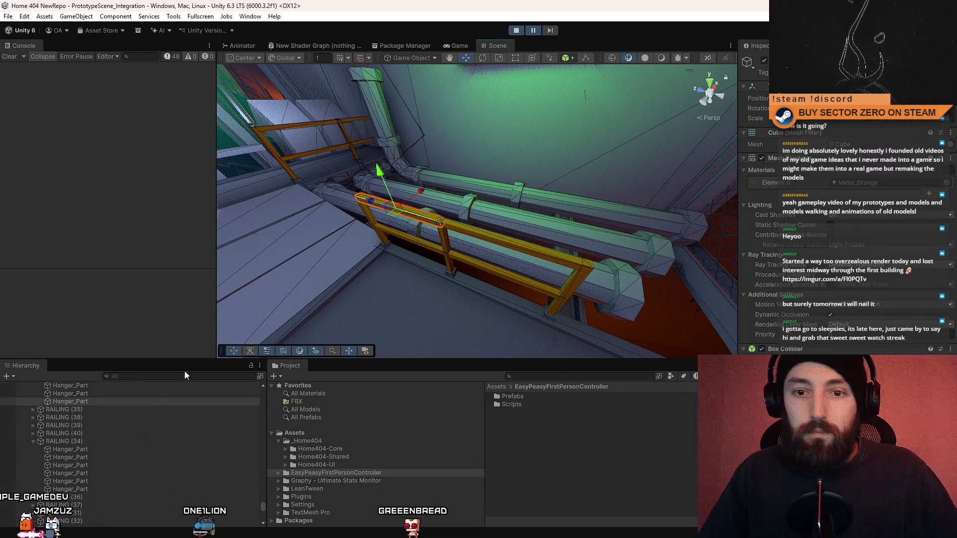
click(87, 410)
mouse_move(468, 259)
mouse_down()
mouse_move(496, 75)
mouse_move(433, 183)
mouse_up()
ctrl+click(66, 417)
mouse_move(459, 299)
mouse_down()
mouse_move(479, 273)
mouse_move(383, 201)
mouse_up()
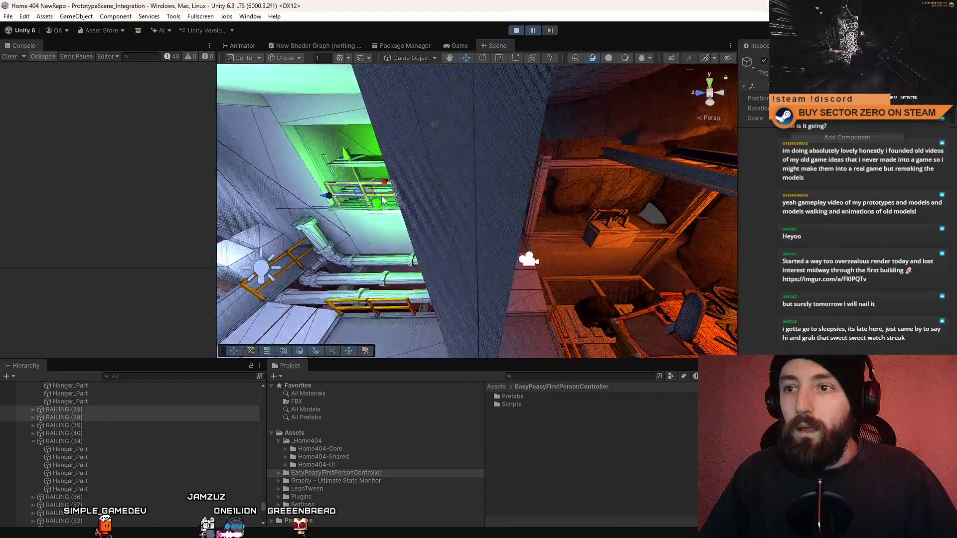
key(f)
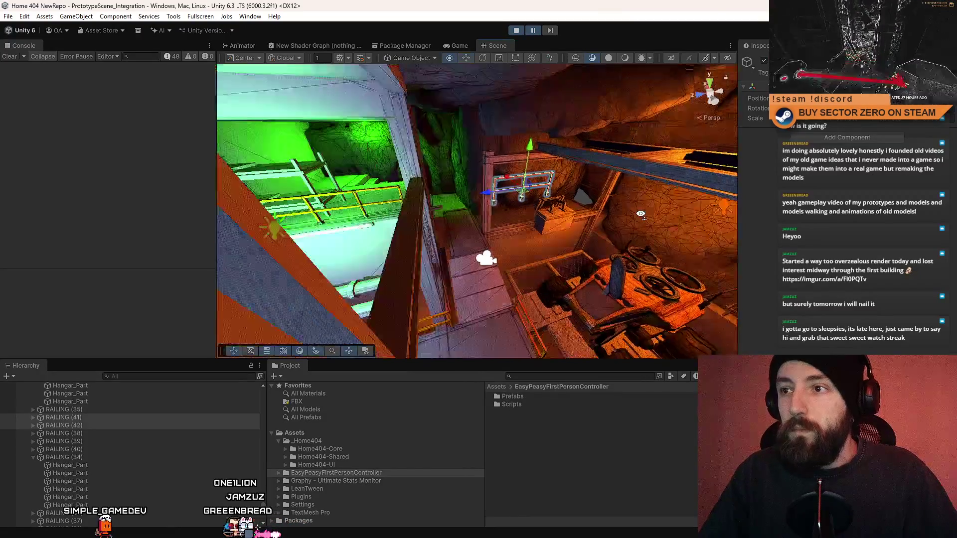
mouse_move(486, 206)
mouse_down()
mouse_move(493, 178)
mouse_move(385, 80)
mouse_move(379, 166)
mouse_move(578, 168)
mouse_move(472, 205)
mouse_move(529, 229)
mouse_up()
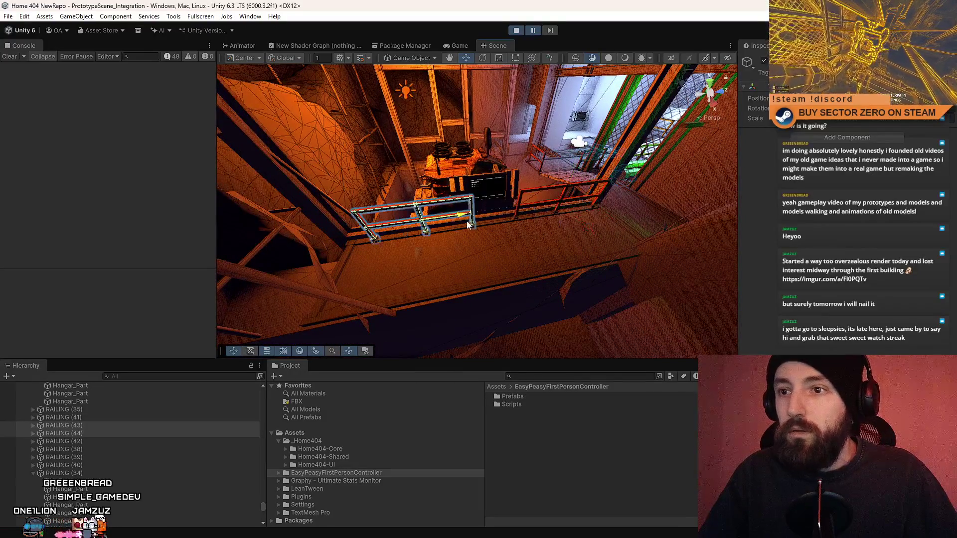
mouse_move(448, 229)
mouse_down()
mouse_move(441, 206)
mouse_move(458, 195)
mouse_move(566, 185)
mouse_move(12, 137)
mouse_move(748, 147)
mouse_move(524, 157)
mouse_move(327, 67)
mouse_move(76, 114)
mouse_move(402, 58)
mouse_move(487, 289)
mouse_move(372, 34)
mouse_move(252, 54)
mouse_move(193, 200)
mouse_move(728, 150)
mouse_move(718, 112)
mouse_move(394, 90)
mouse_move(184, 142)
mouse_move(331, 128)
mouse_move(427, 228)
mouse_up()
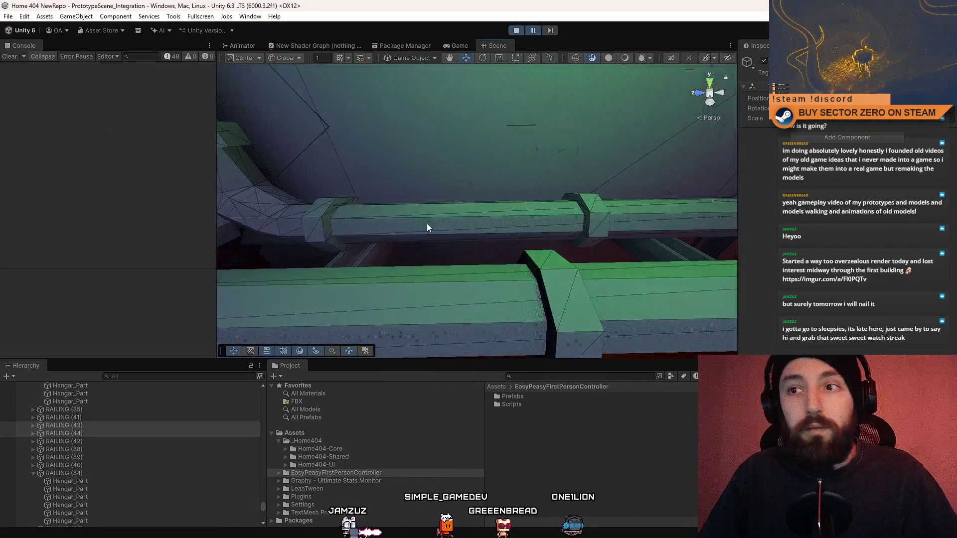
mouse_move(590, 213)
mouse_down()
mouse_move(573, 213)
mouse_move(627, 254)
mouse_move(445, 225)
mouse_up()
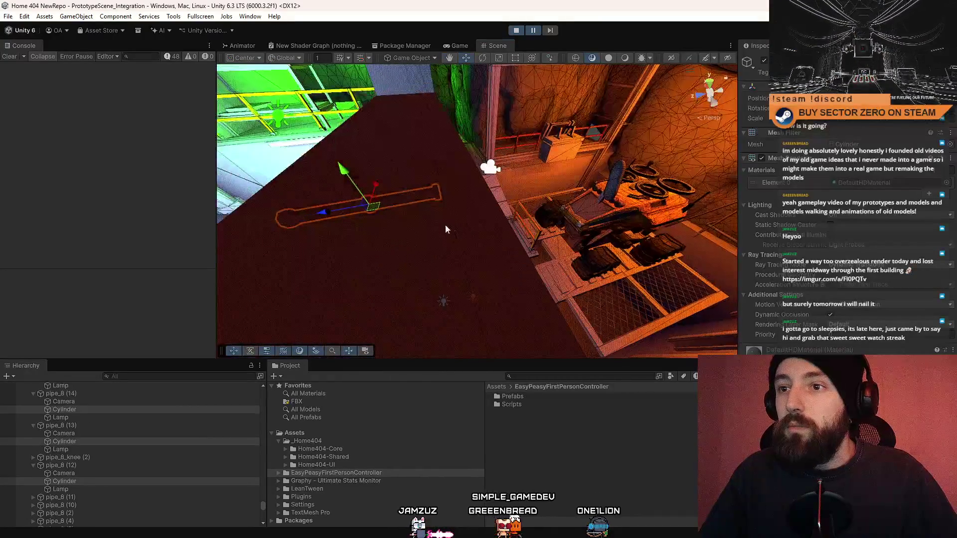
Select and frame the pipe near the machine with the rotate tool active
click(376, 210)
key(f)
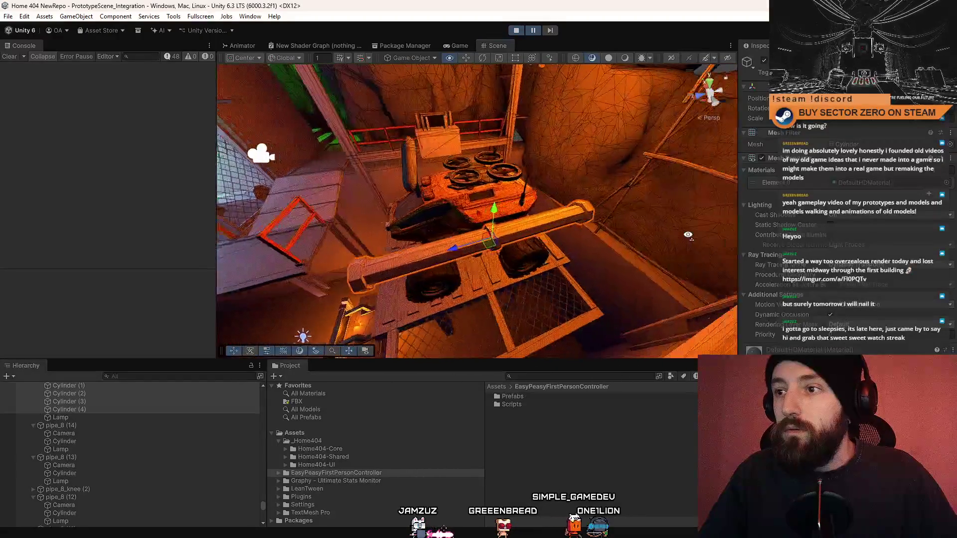
key(e)
drag(423, 202, 457, 232)
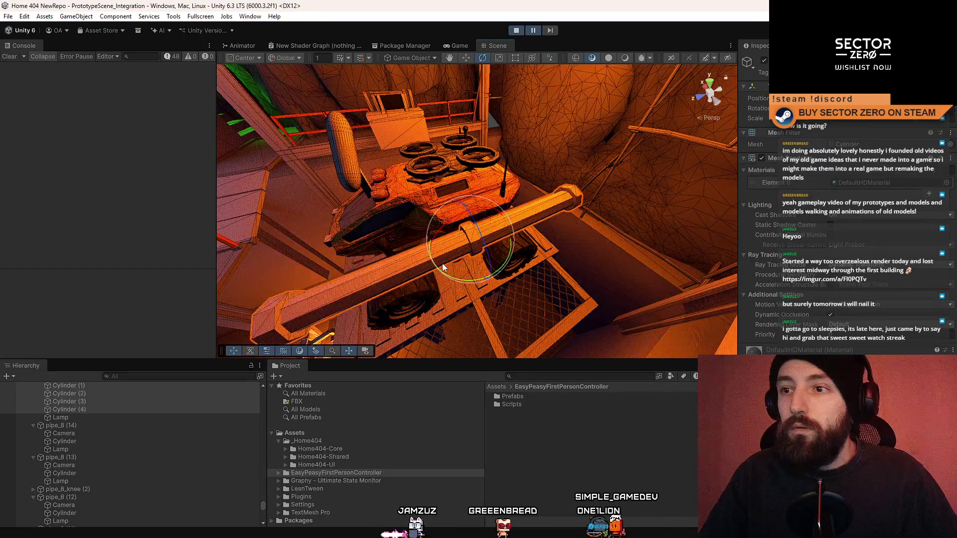
key(f)
scroll(162, 402, up, 3)
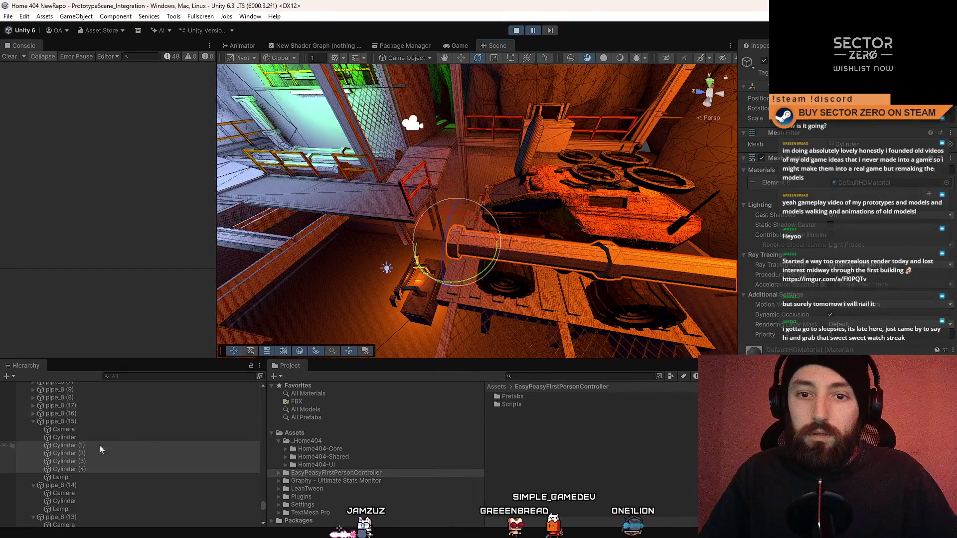
Unparent Cylinder (1)–(4) from pipe_8 (15), rotate them upright, and duplicate them
drag(96, 447, 94, 419)
drag(474, 221, 406, 227)
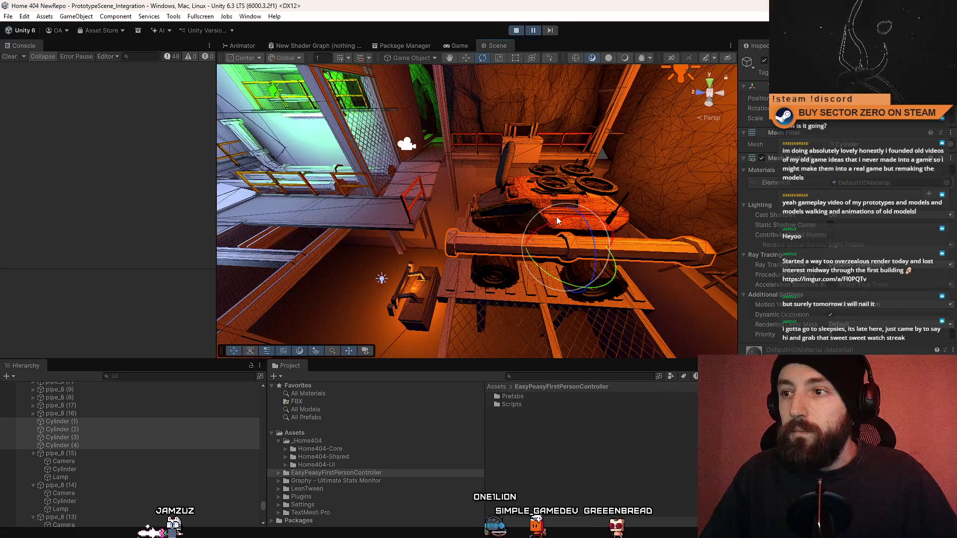
drag(425, 273, 482, 245)
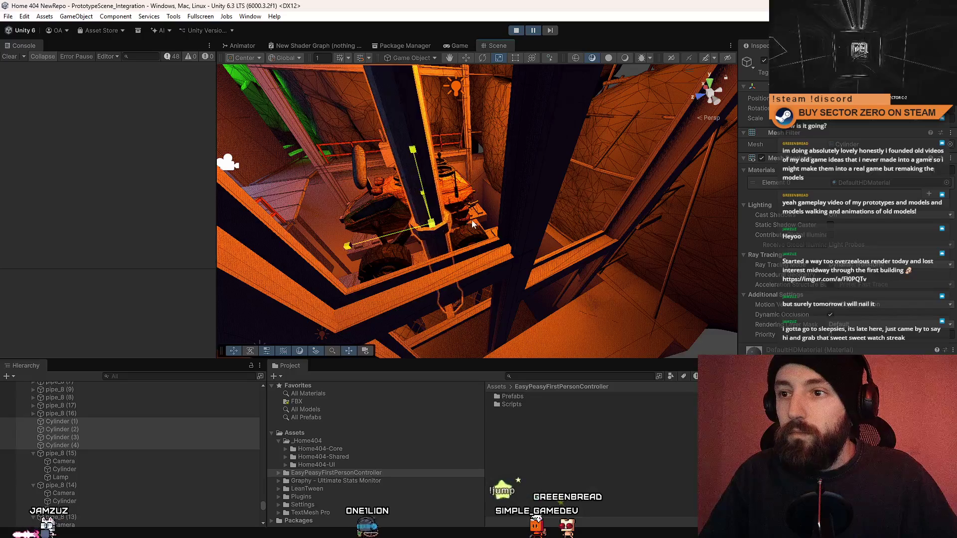
mouse_move(391, 236)
mouse_down()
mouse_move(603, 203)
mouse_move(498, 230)
mouse_move(510, 133)
mouse_move(503, 139)
mouse_move(502, 23)
mouse_move(571, 215)
mouse_up()
drag(370, 204, 302, 199)
key(r)
mouse_move(469, 229)
mouse_down()
mouse_move(455, 225)
mouse_move(504, 205)
mouse_move(401, 214)
mouse_move(447, 201)
mouse_move(446, 184)
mouse_move(553, 149)
mouse_move(524, 164)
mouse_move(504, 160)
mouse_move(530, 181)
mouse_move(572, 155)
mouse_move(480, 224)
mouse_move(389, 262)
mouse_move(430, 260)
mouse_up()
key(ctrl+d)
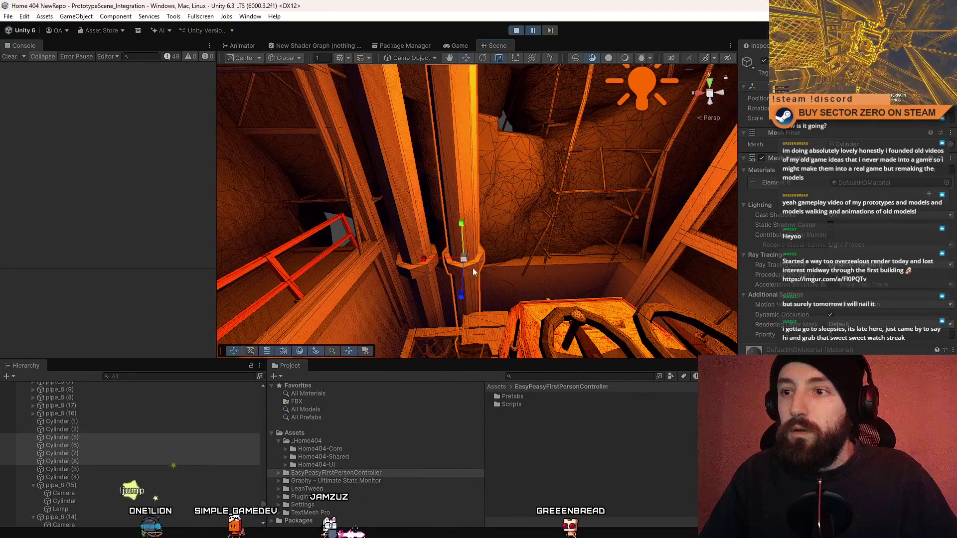
Slide the duplicated pipe along X onto the other pillar next to the rover
key(w)
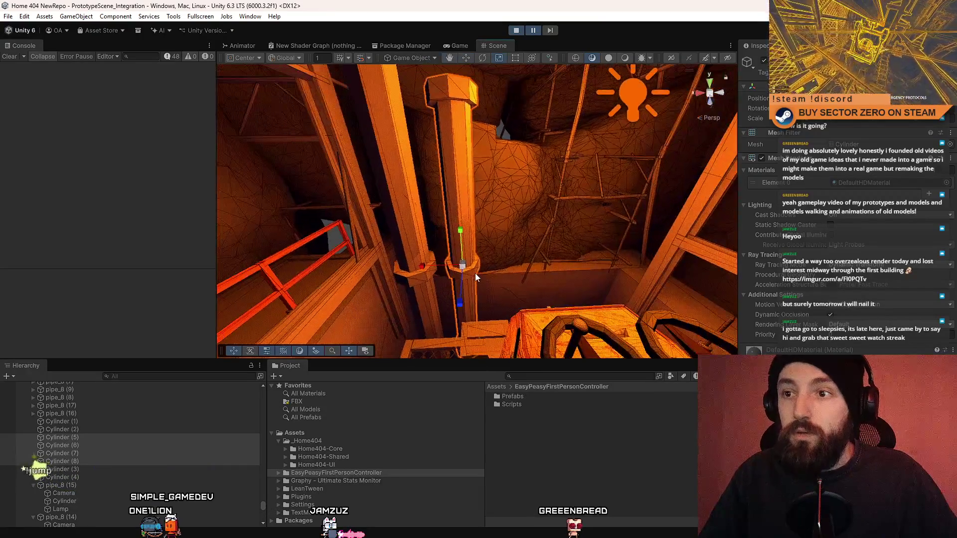
mouse_move(425, 269)
mouse_down()
mouse_move(417, 268)
mouse_move(459, 280)
mouse_up()
drag(451, 322, 487, 215)
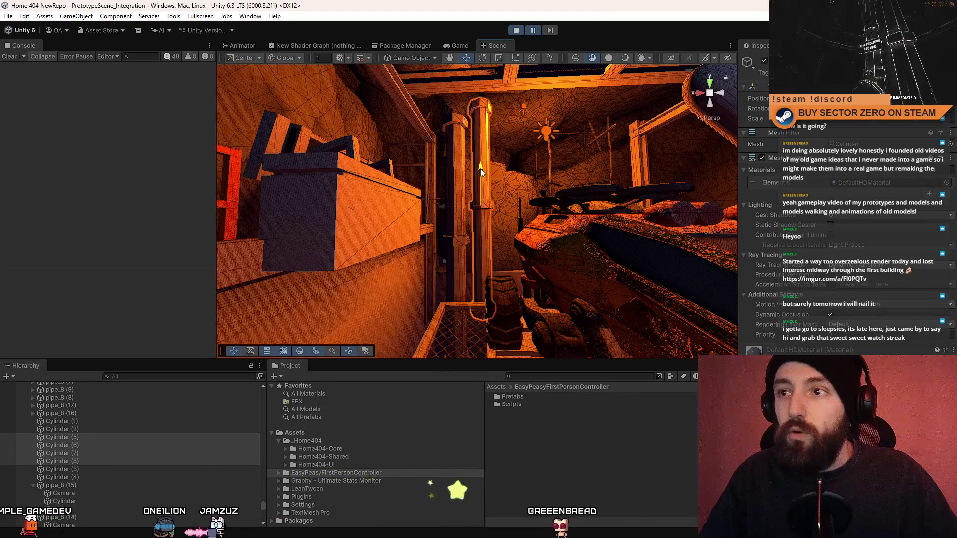
mouse_move(469, 240)
mouse_down()
mouse_move(458, 237)
mouse_move(468, 421)
mouse_move(255, 377)
mouse_up()
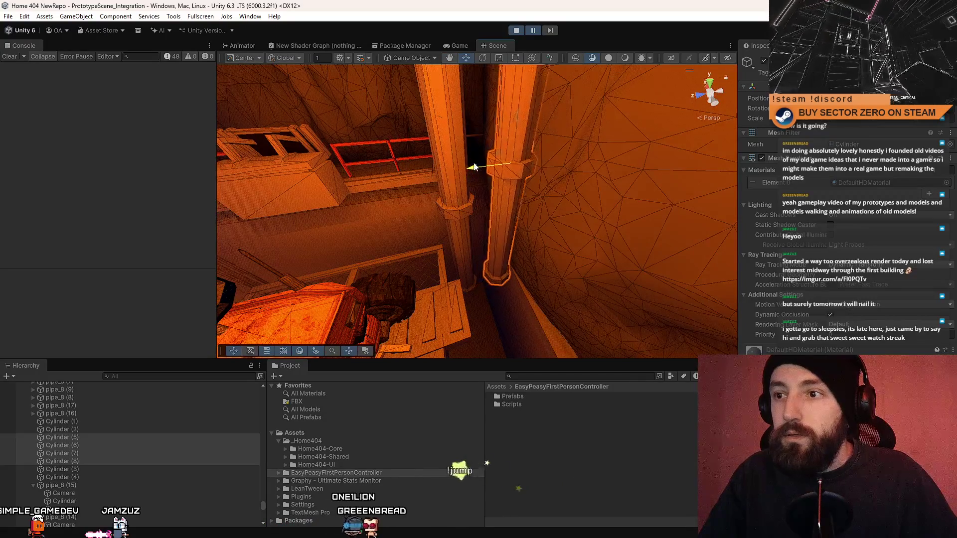
mouse_move(453, 171)
mouse_down()
mouse_move(493, 221)
mouse_move(449, 225)
mouse_move(465, 211)
mouse_up()
mouse_move(472, 163)
mouse_down()
mouse_move(450, 202)
mouse_move(519, 211)
mouse_move(604, 192)
mouse_move(602, 220)
mouse_move(679, 250)
mouse_move(697, 162)
mouse_move(655, 228)
mouse_up()
key(r)
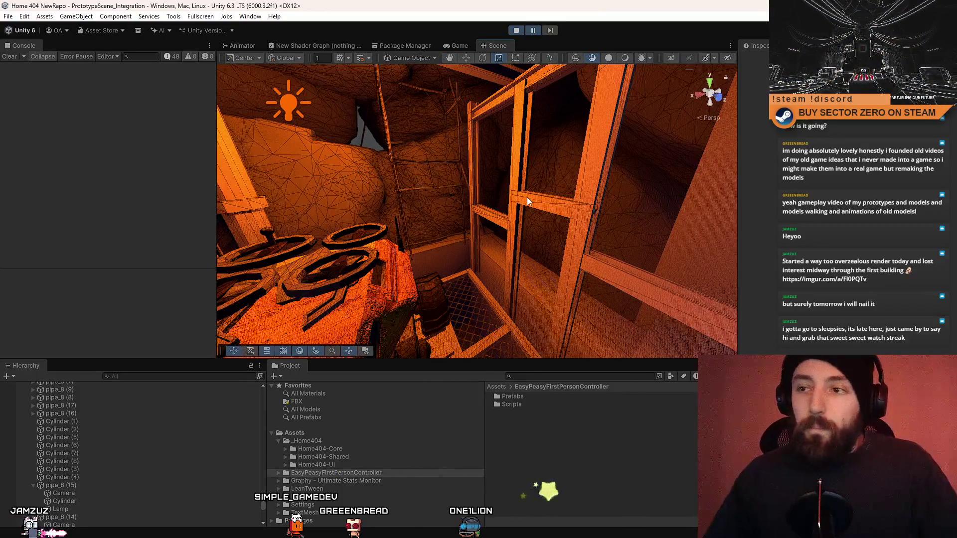
mouse_move(527, 199)
mouse_down()
mouse_move(630, 335)
mouse_move(548, 235)
mouse_move(479, 216)
mouse_move(383, 238)
mouse_move(502, 265)
mouse_move(428, 235)
mouse_up()
mouse_move(67, 200)
mouse_down()
mouse_move(127, 222)
mouse_move(106, 198)
mouse_move(444, 190)
mouse_move(537, 203)
mouse_move(337, 216)
mouse_move(56, 211)
mouse_move(107, 234)
mouse_move(426, 302)
mouse_move(740, 233)
mouse_move(86, 302)
mouse_move(162, 282)
mouse_move(182, 292)
mouse_move(387, 285)
mouse_move(331, 273)
mouse_move(902, 224)
mouse_move(430, 305)
mouse_move(366, 287)
mouse_move(387, 294)
mouse_move(736, 183)
mouse_move(601, 250)
mouse_up()
mouse_move(515, 259)
mouse_down()
mouse_move(360, 188)
mouse_move(738, 231)
mouse_move(179, 243)
mouse_move(118, 200)
mouse_move(68, 185)
mouse_move(417, 251)
mouse_move(263, 178)
mouse_move(212, 205)
mouse_move(226, 253)
mouse_move(379, 199)
mouse_move(459, 219)
mouse_move(679, 185)
mouse_move(520, 189)
mouse_move(589, 269)
mouse_move(180, 182)
mouse_move(145, 165)
mouse_move(82, 103)
mouse_up()
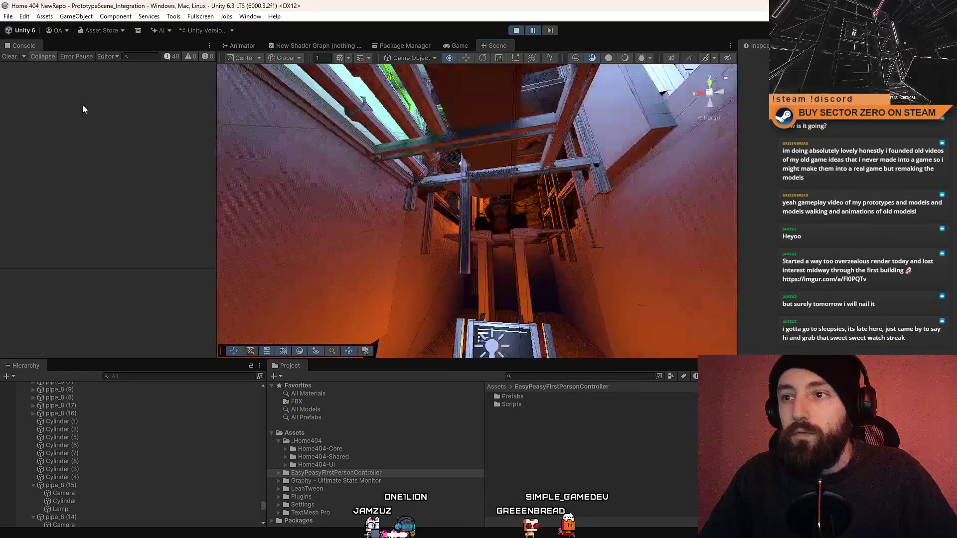
mouse_move(414, 220)
mouse_down()
mouse_move(426, 208)
mouse_move(404, 223)
mouse_up()
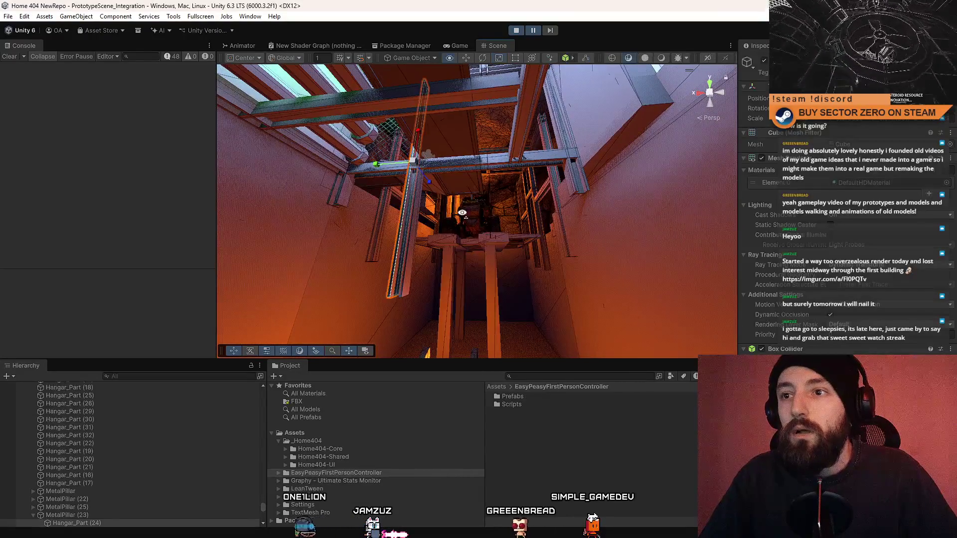
drag(462, 213, 197, 446)
click(106, 516)
mouse_move(474, 283)
mouse_down()
mouse_move(550, 227)
mouse_move(538, 300)
mouse_move(488, 180)
mouse_move(467, 176)
mouse_move(471, 228)
mouse_up()
key(r)
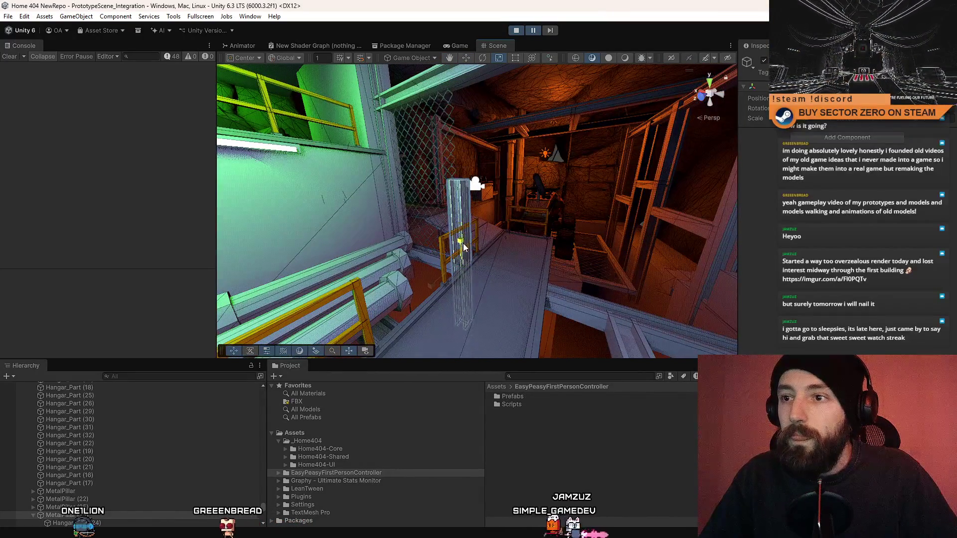
key(f)
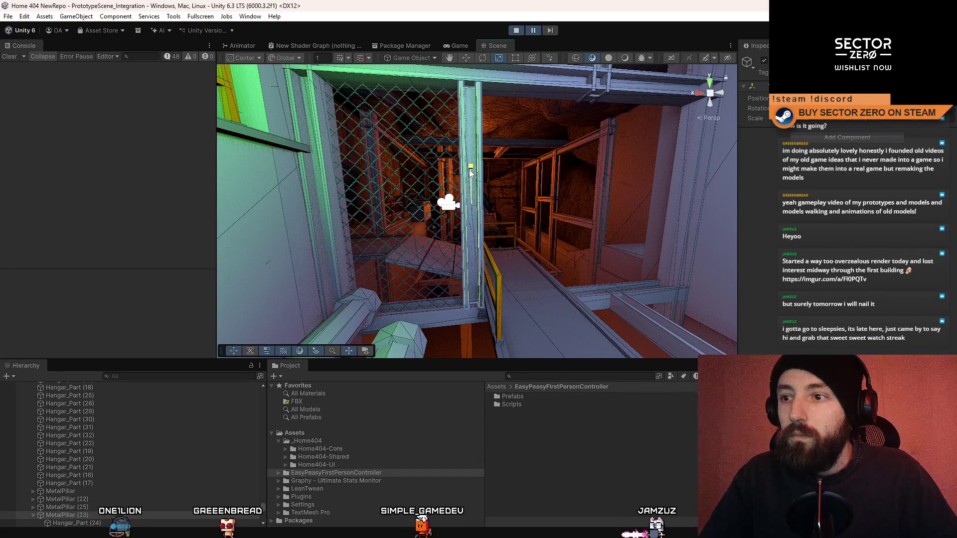
click(470, 173)
key(f)
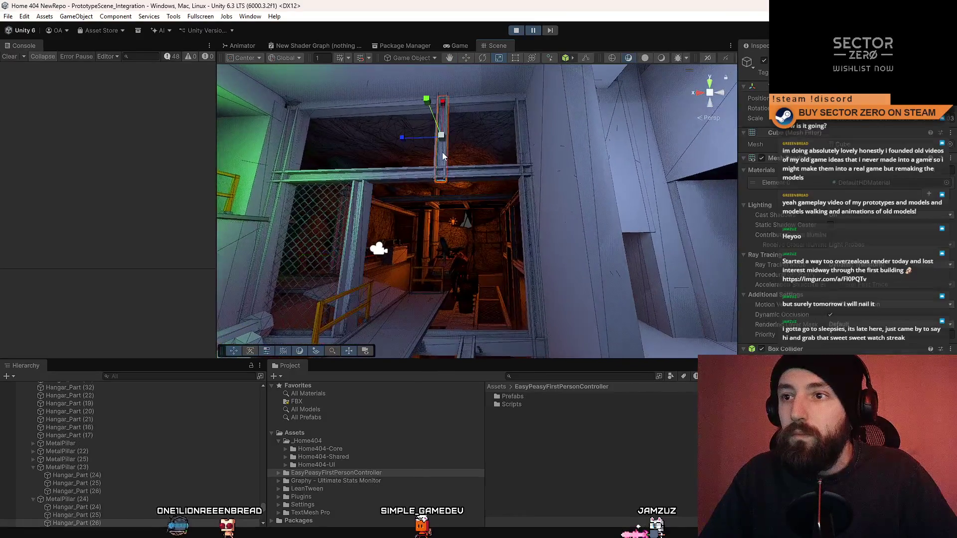
click(100, 500)
key(f)
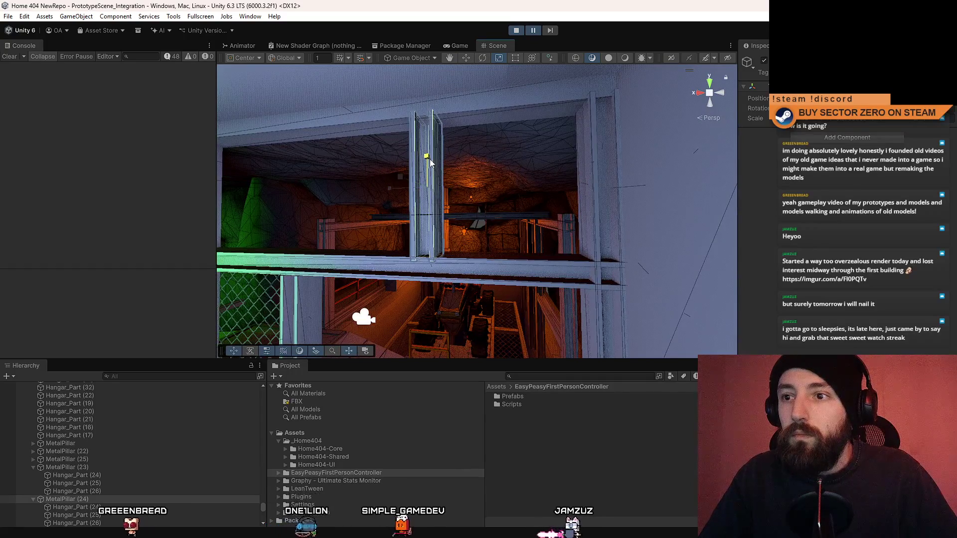
drag(435, 179, 440, 213)
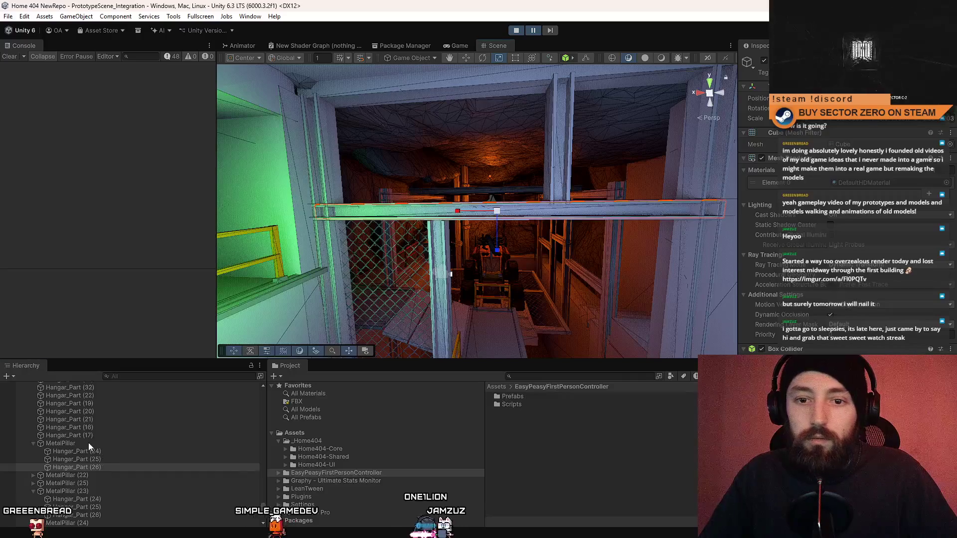
drag(617, 224, 476, 236)
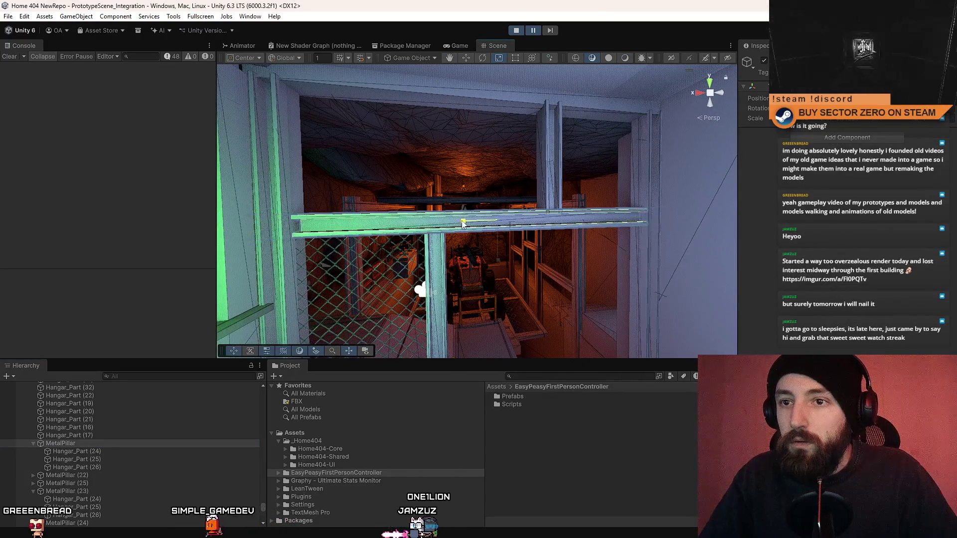
mouse_move(486, 228)
mouse_down()
mouse_move(434, 231)
mouse_move(516, 235)
mouse_move(548, 222)
mouse_up()
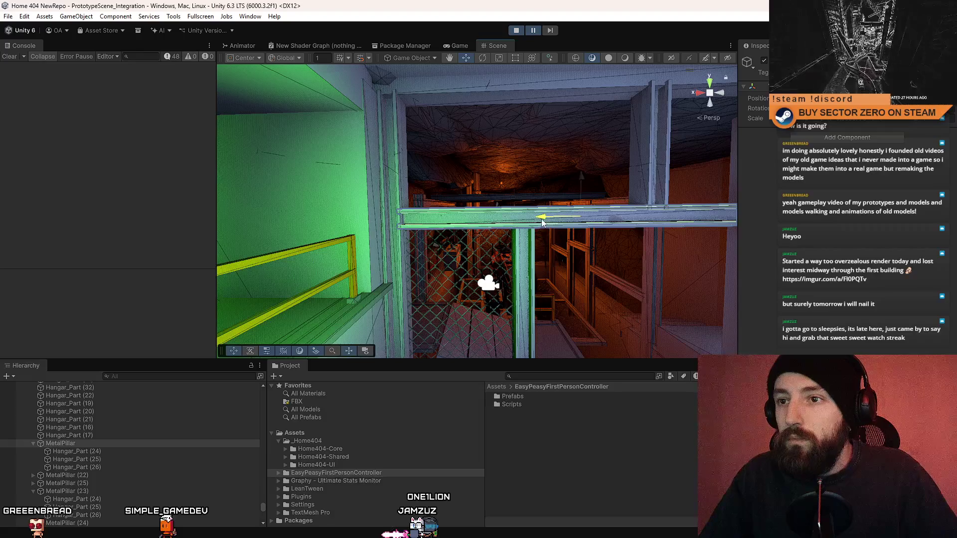
mouse_move(507, 245)
mouse_down()
mouse_move(527, 271)
mouse_move(534, 241)
mouse_move(488, 211)
mouse_up()
click(486, 211)
key(f)
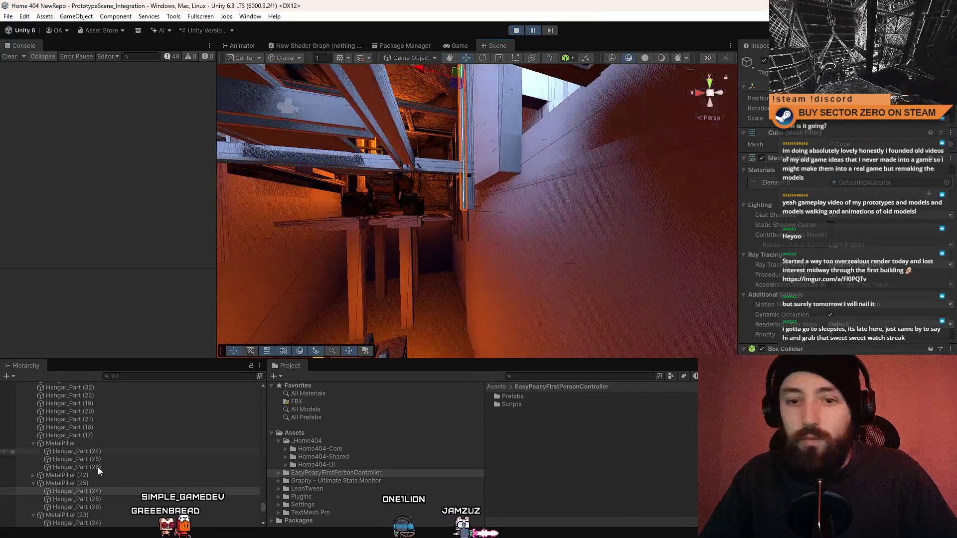
double_click(84, 483)
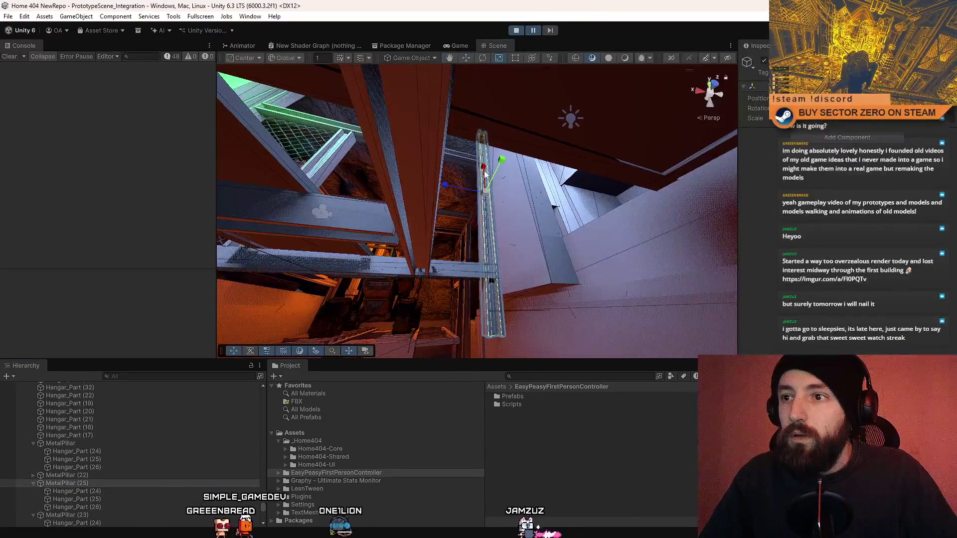
mouse_move(491, 156)
mouse_down()
mouse_move(494, 183)
mouse_move(492, 106)
mouse_move(532, 256)
mouse_move(513, 257)
mouse_move(503, 18)
mouse_move(342, 142)
mouse_up()
key(w)
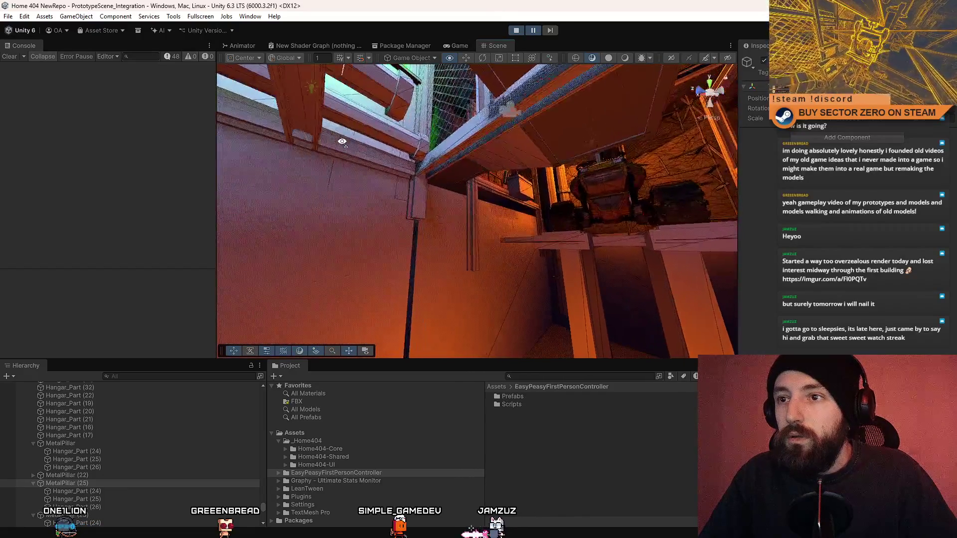
click(423, 215)
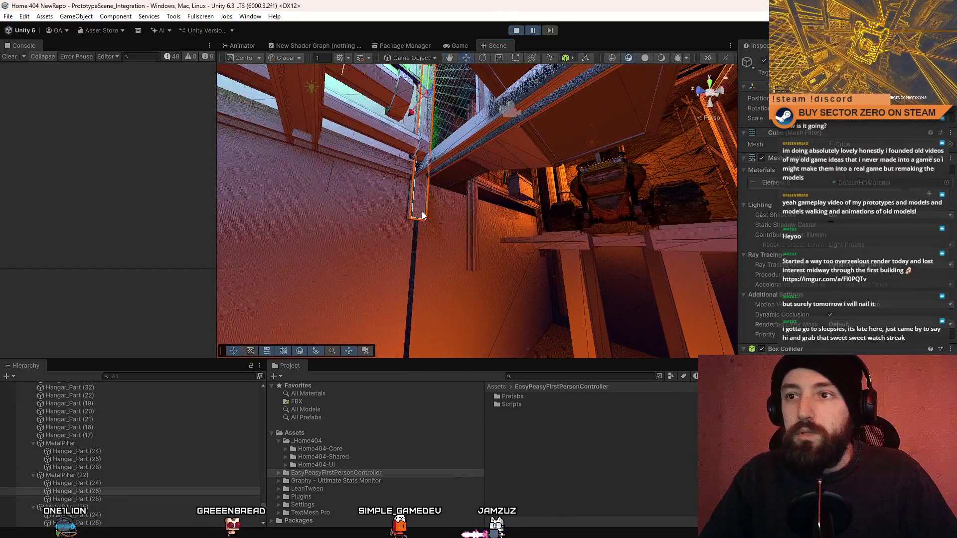
click(136, 476)
drag(379, 289, 491, 139)
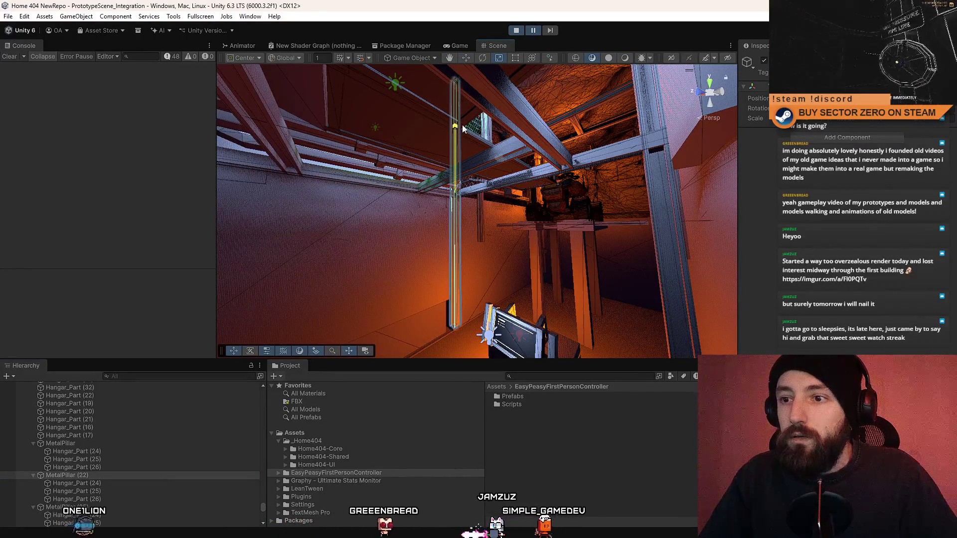
mouse_move(449, 299)
mouse_down()
mouse_move(278, 139)
mouse_move(507, 297)
mouse_move(55, 151)
mouse_move(399, 150)
mouse_move(726, 122)
mouse_move(588, 74)
mouse_move(265, 209)
mouse_move(635, 325)
mouse_move(534, 252)
mouse_move(411, 228)
mouse_move(424, 358)
mouse_up()
click(534, 252)
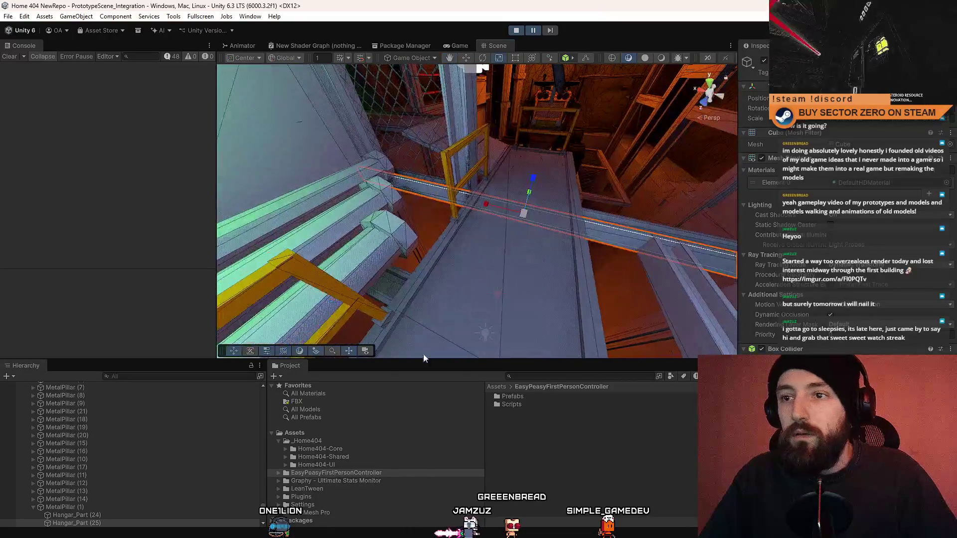
mouse_move(474, 225)
mouse_down()
mouse_move(524, 220)
mouse_move(611, 232)
mouse_up()
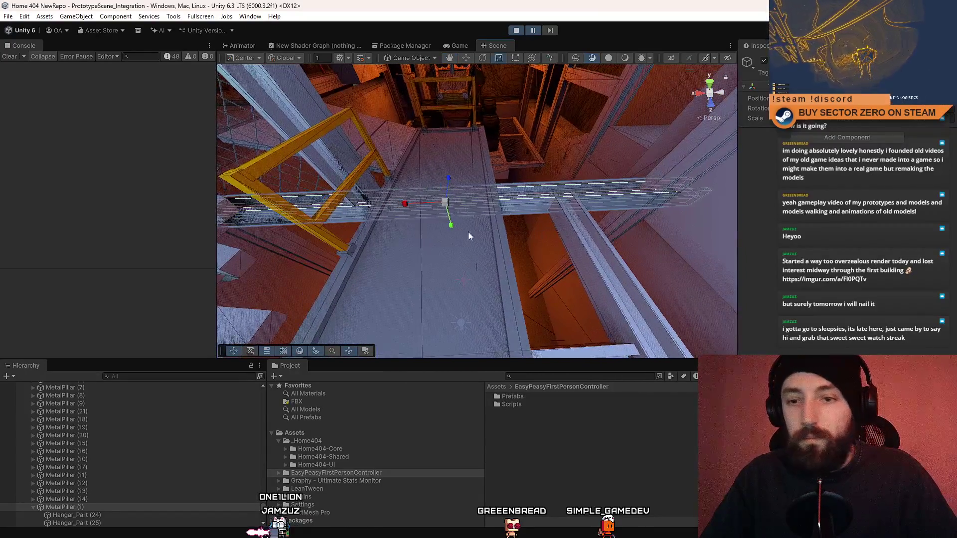
mouse_move(411, 205)
mouse_down()
mouse_move(526, 173)
mouse_move(383, 146)
mouse_move(524, 207)
mouse_move(374, 143)
mouse_up()
key(f)
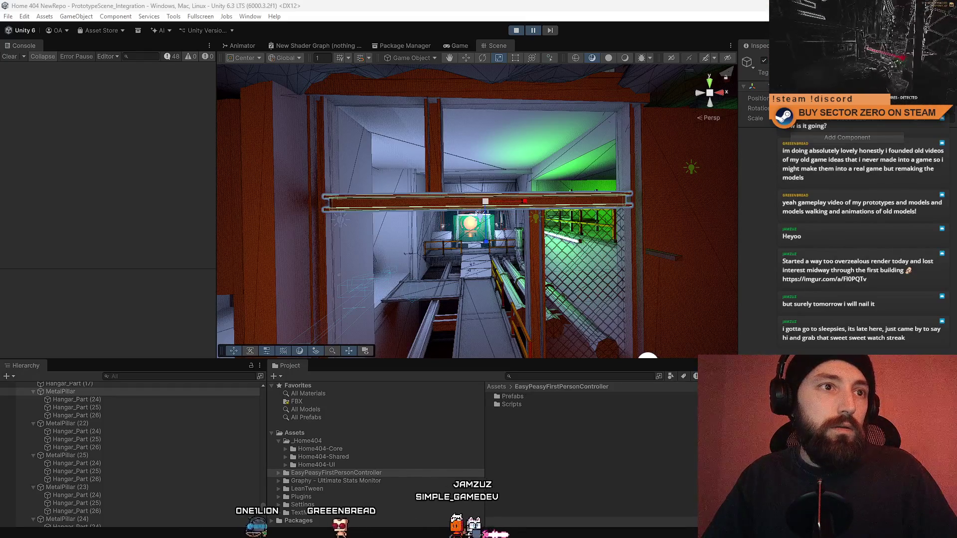
click(638, 472)
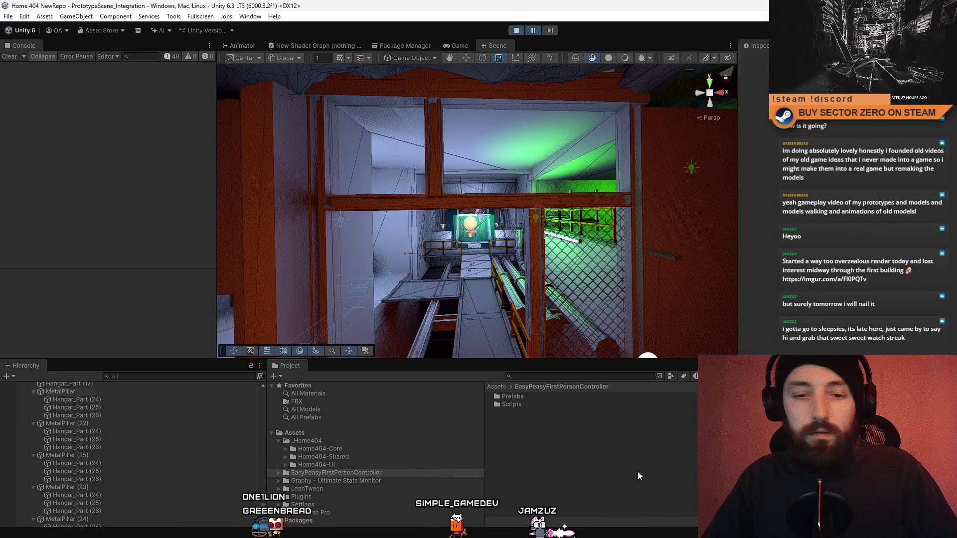
drag(598, 329, 533, 183)
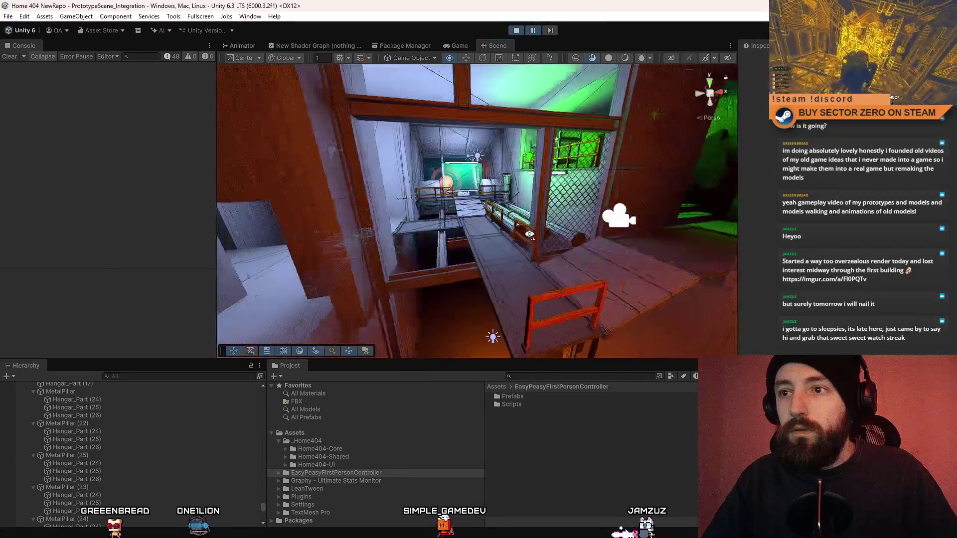
drag(529, 237, 527, 228)
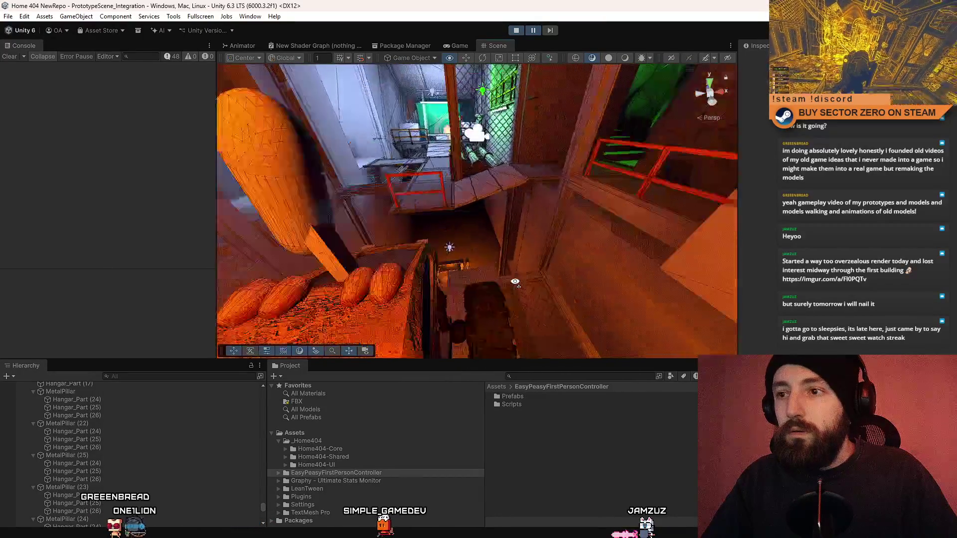
drag(515, 282, 467, 329)
drag(516, 196, 499, 224)
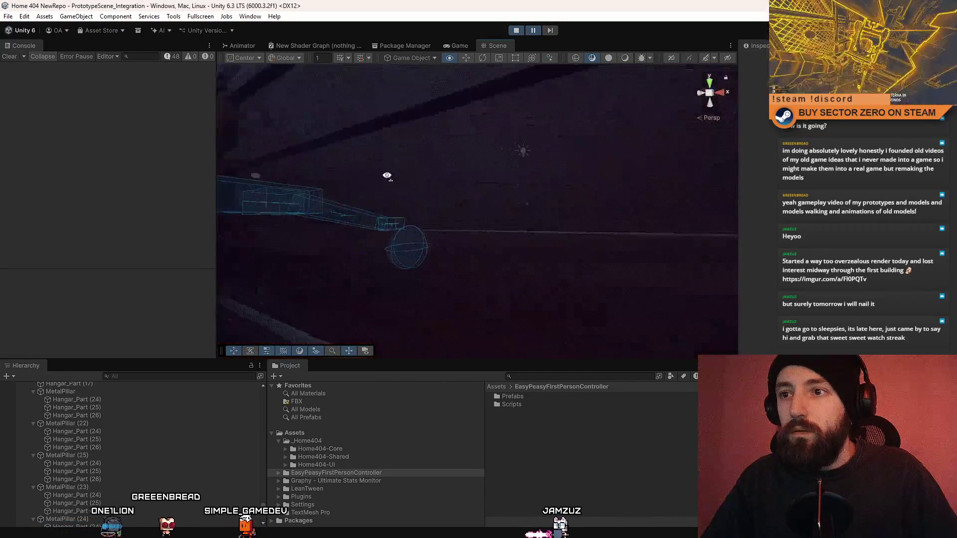
Select the large floor part in the lit rover bay and frame it
drag(387, 176, 169, 178)
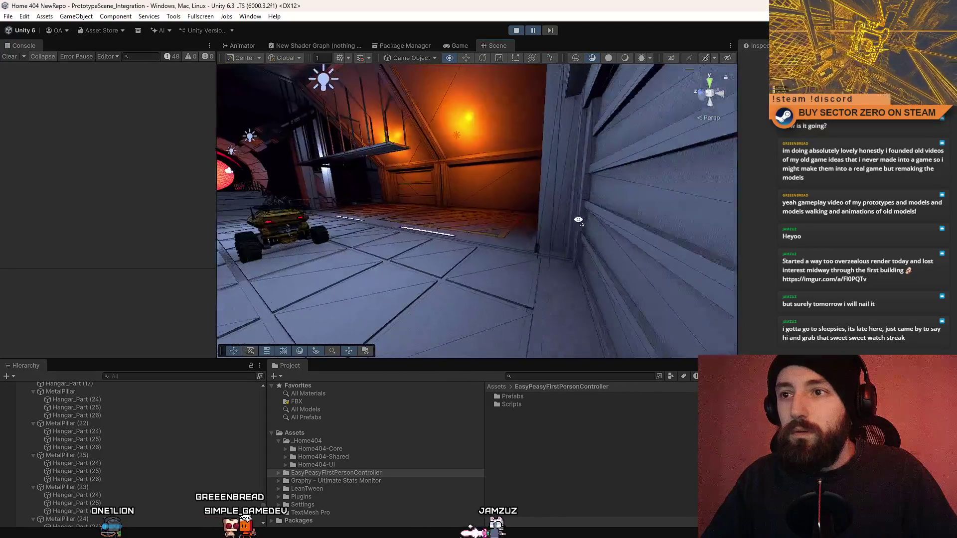
drag(484, 250, 692, 327)
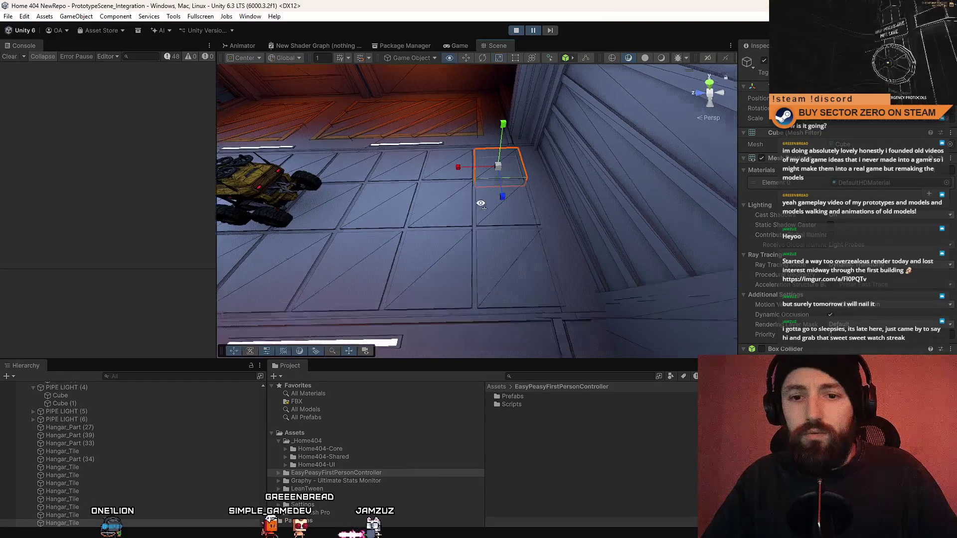
click(474, 233)
drag(480, 233, 461, 228)
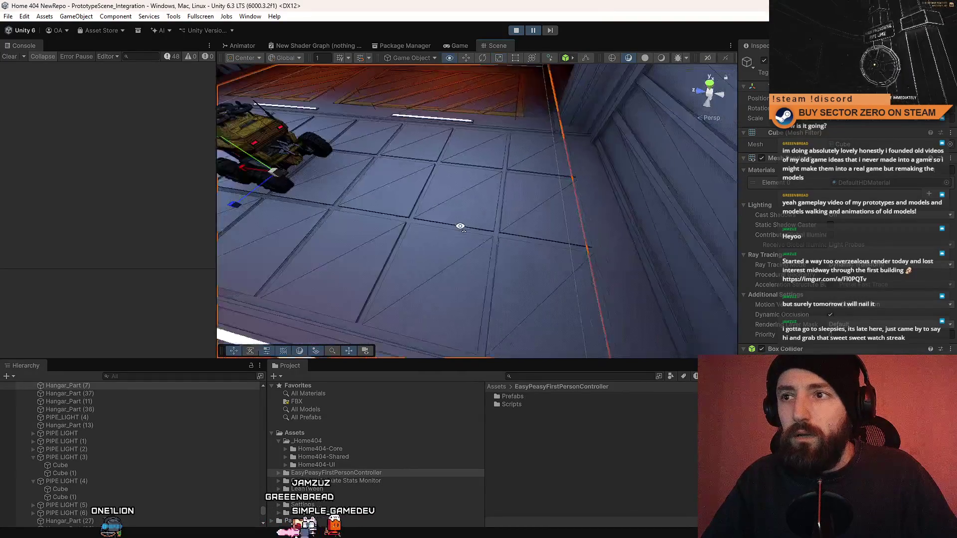
mouse_move(519, 112)
mouse_down()
mouse_move(517, 166)
mouse_move(587, 223)
mouse_move(603, 210)
mouse_move(483, 257)
mouse_move(379, 218)
mouse_move(401, 197)
mouse_move(309, 206)
mouse_move(372, 197)
mouse_up()
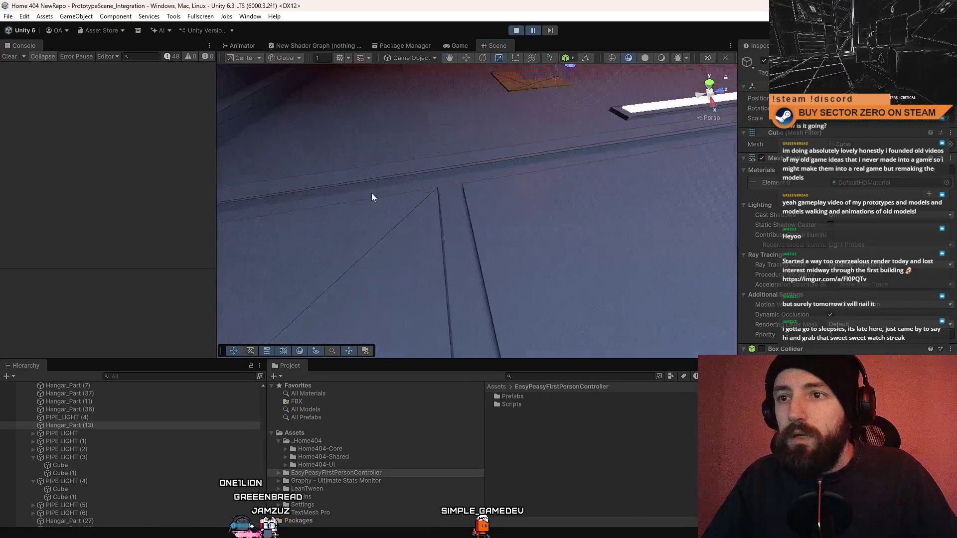
drag(474, 178, 423, 240)
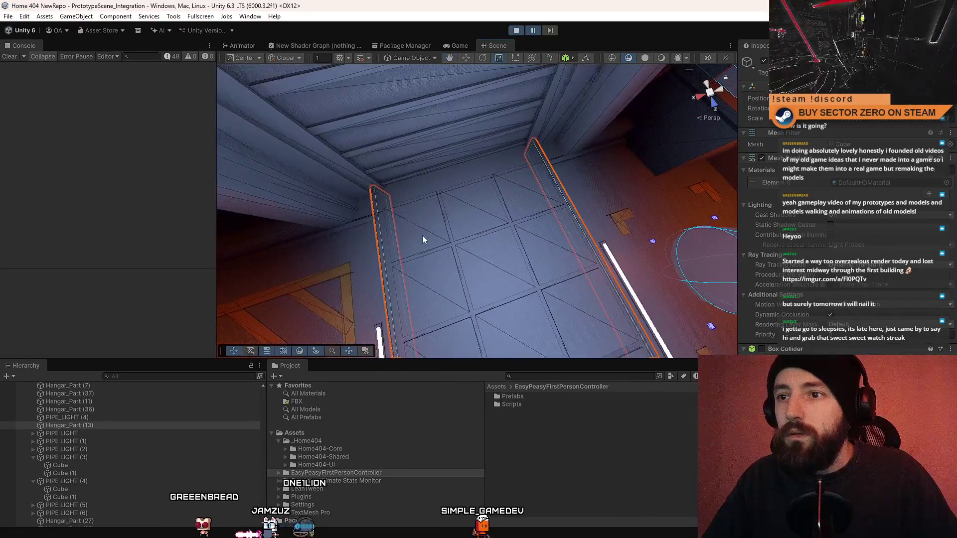
key(f)
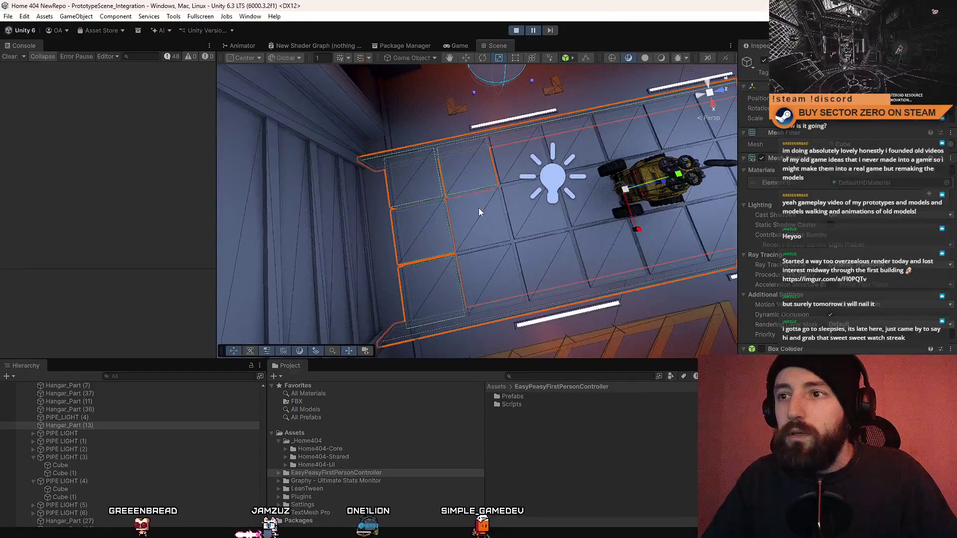
Reframe the floor and check it from oblique and top-down angles with the rover and light
drag(506, 159, 465, 188)
key(f)
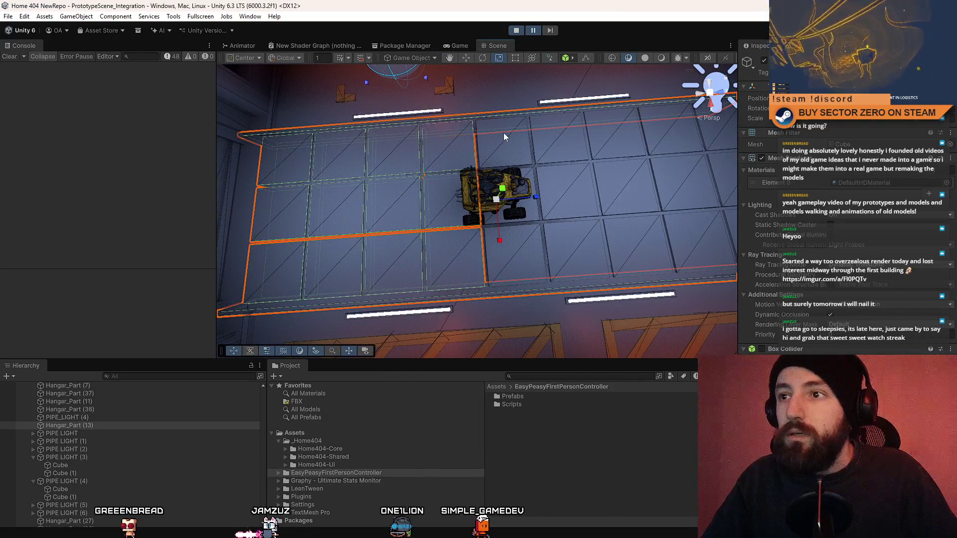
drag(569, 222, 457, 229)
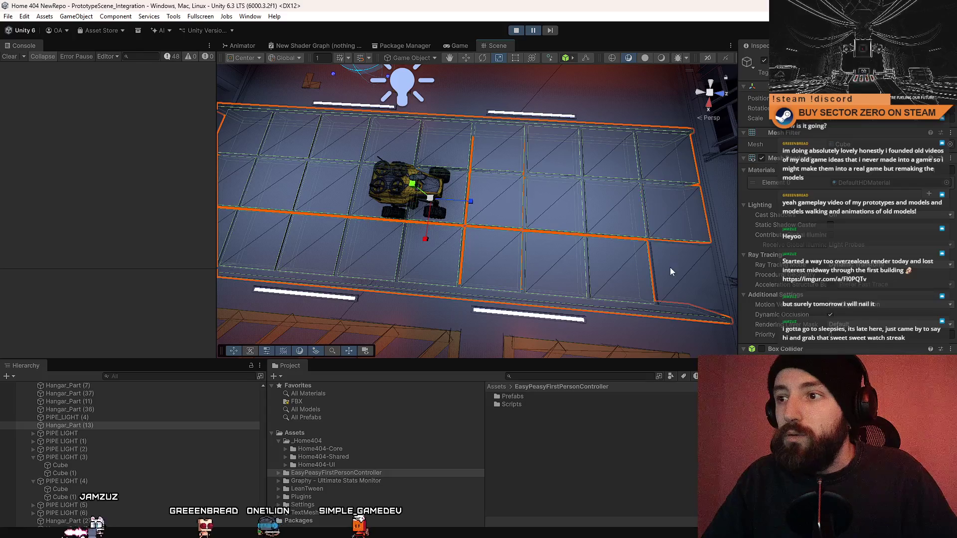
mouse_move(536, 241)
mouse_down()
mouse_move(491, 175)
mouse_move(431, 295)
mouse_up()
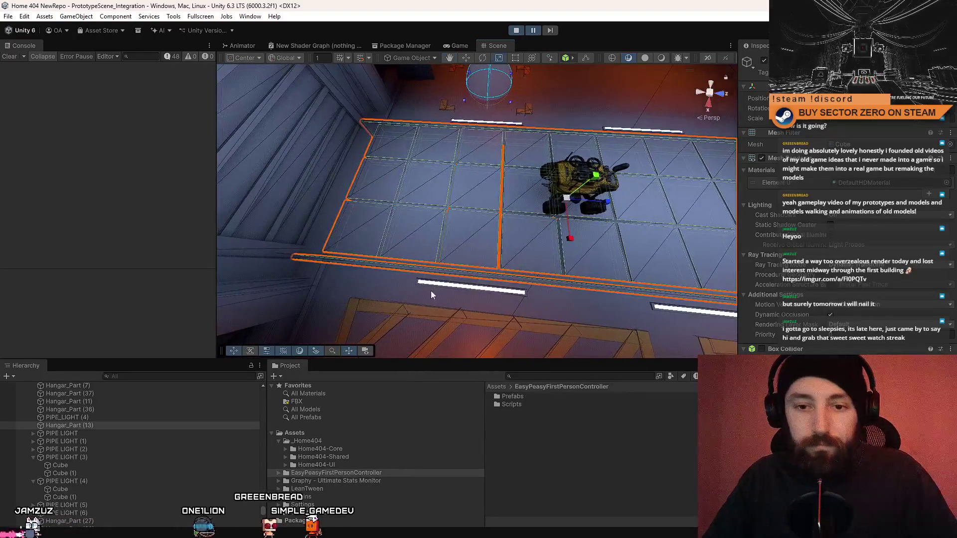
mouse_move(233, 234)
mouse_down()
mouse_move(331, 202)
mouse_move(464, 214)
mouse_up()
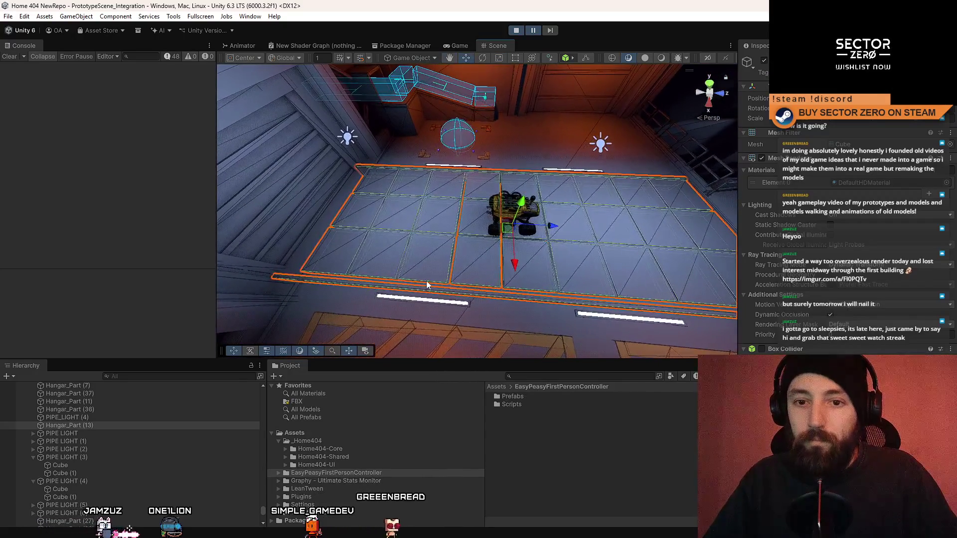
scroll(195, 448, down, 5)
drag(265, 513, 265, 522)
scroll(210, 483, up, 5)
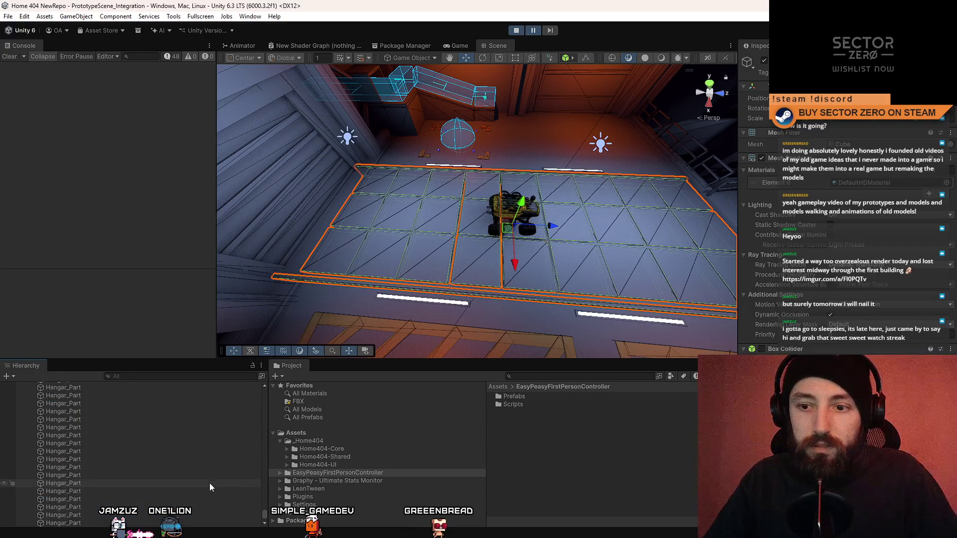
Collapse World, MODELS and PIPES, then parent Hangar_Part (27) under OFFICE
scroll(172, 477, up, 3)
scroll(172, 477, down, 10)
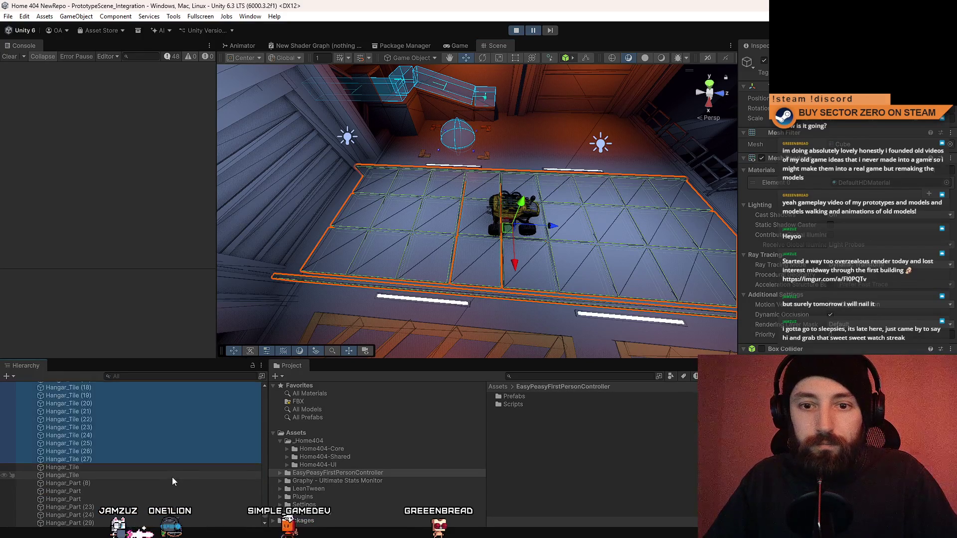
mouse_move(266, 519)
mouse_down()
mouse_move(285, 405)
mouse_move(266, 387)
mouse_up()
click(26, 409)
click(25, 417)
click(26, 425)
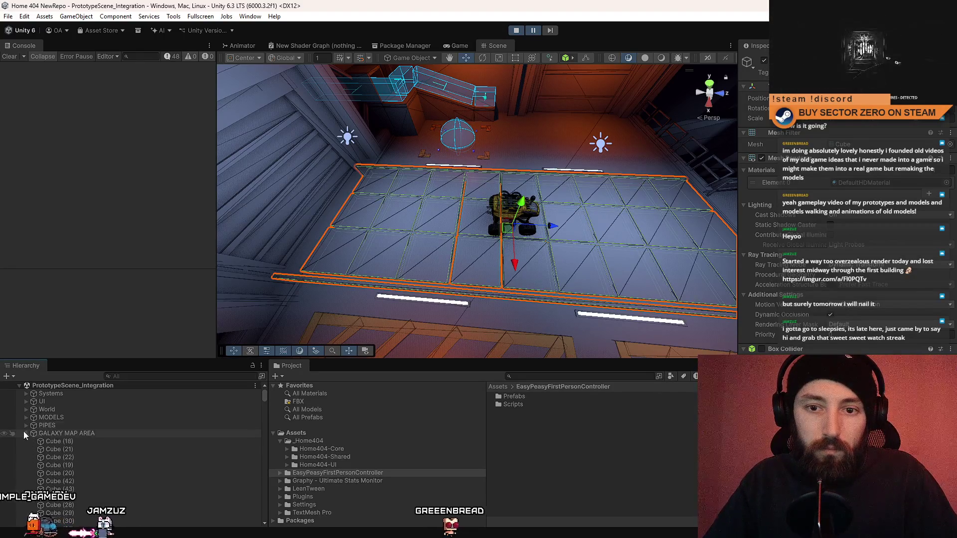
mouse_move(77, 452)
mouse_down()
mouse_move(98, 448)
mouse_move(86, 441)
mouse_up()
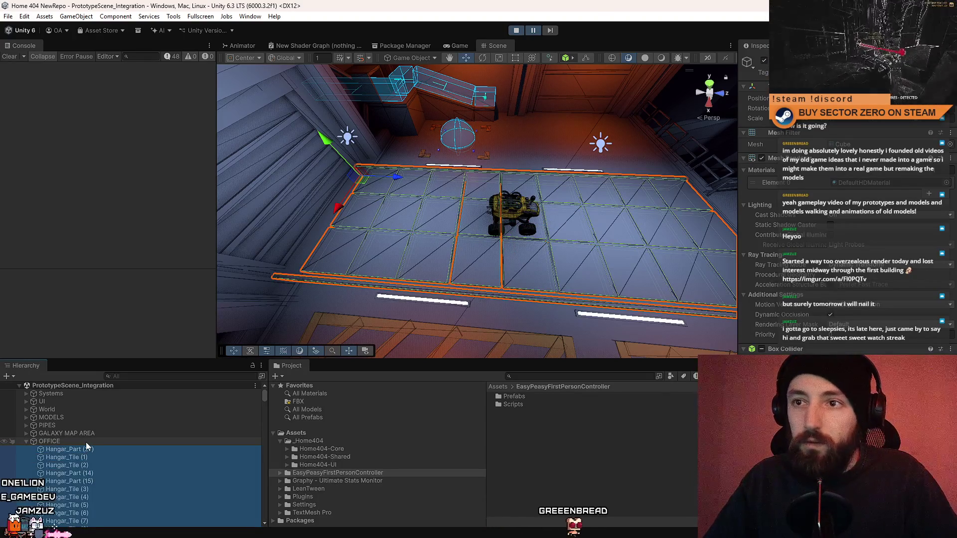
drag(475, 225, 445, 187)
Select the office floor geometry with handles aligned to local rotation
click(237, 218)
mouse_move(237, 218)
mouse_down()
mouse_move(622, 220)
mouse_move(597, 125)
mouse_move(753, 51)
mouse_move(523, 198)
mouse_move(561, 219)
mouse_move(587, 205)
mouse_move(439, 190)
mouse_move(291, 131)
mouse_up()
key(x)
click(289, 128)
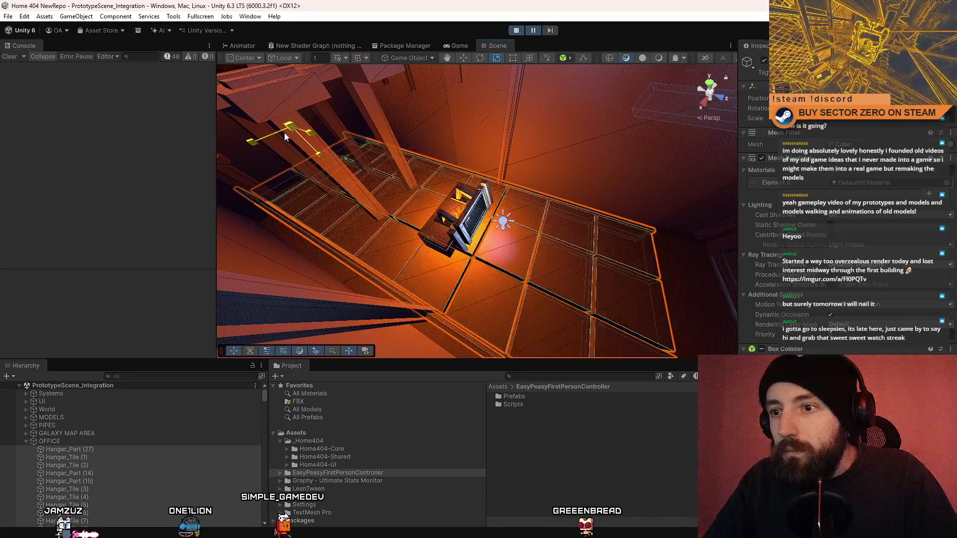
mouse_move(282, 134)
mouse_down()
mouse_move(400, 258)
mouse_move(423, 257)
mouse_move(447, 160)
mouse_move(485, 161)
mouse_up()
click(509, 201)
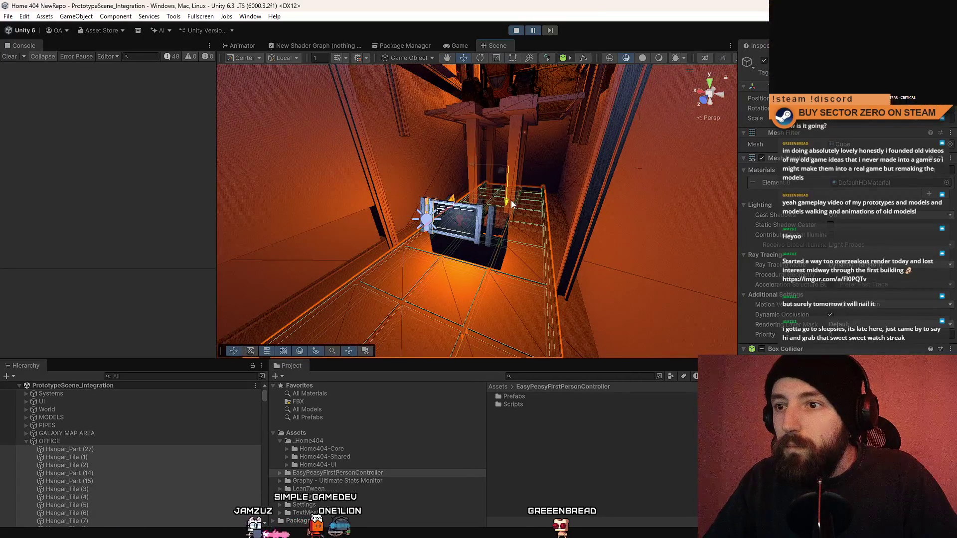
mouse_move(512, 200)
mouse_down()
mouse_move(569, 141)
mouse_move(671, 177)
mouse_move(561, 190)
mouse_up()
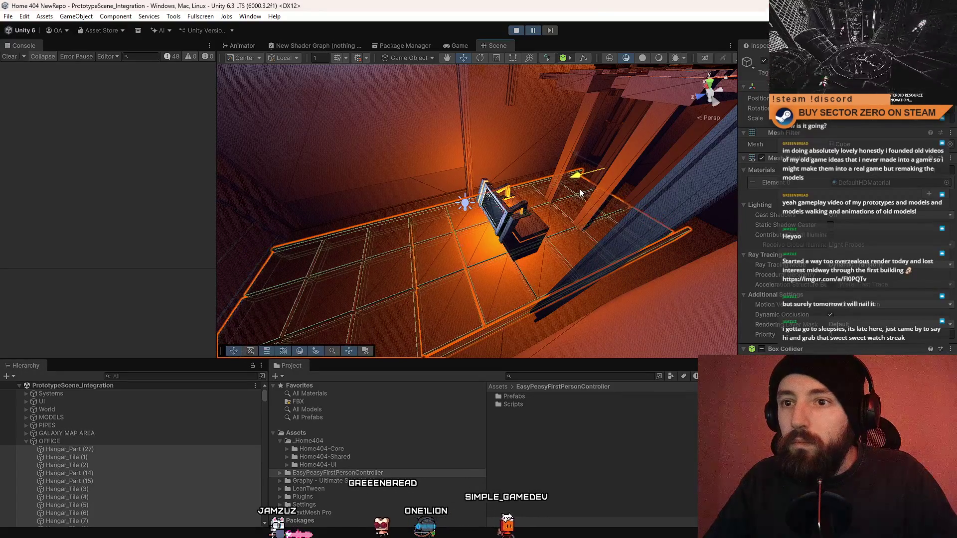
mouse_move(560, 192)
mouse_down()
mouse_move(481, 192)
mouse_move(511, 196)
mouse_move(511, 220)
mouse_move(540, 214)
mouse_move(540, 306)
mouse_move(521, 258)
mouse_move(504, 246)
mouse_move(504, 259)
mouse_move(830, 228)
mouse_move(773, 166)
mouse_move(745, 15)
mouse_move(747, 87)
mouse_up()
mouse_move(410, 108)
mouse_down()
mouse_move(321, 91)
mouse_move(375, 94)
mouse_move(338, 130)
mouse_move(380, 223)
mouse_move(355, 212)
mouse_move(340, 180)
mouse_up()
mouse_move(319, 485)
mouse_down()
mouse_move(351, 43)
mouse_move(355, 58)
mouse_move(143, 238)
mouse_move(112, 214)
mouse_move(150, 224)
mouse_move(127, 248)
mouse_move(67, 233)
mouse_move(103, 242)
mouse_move(90, 216)
mouse_up()
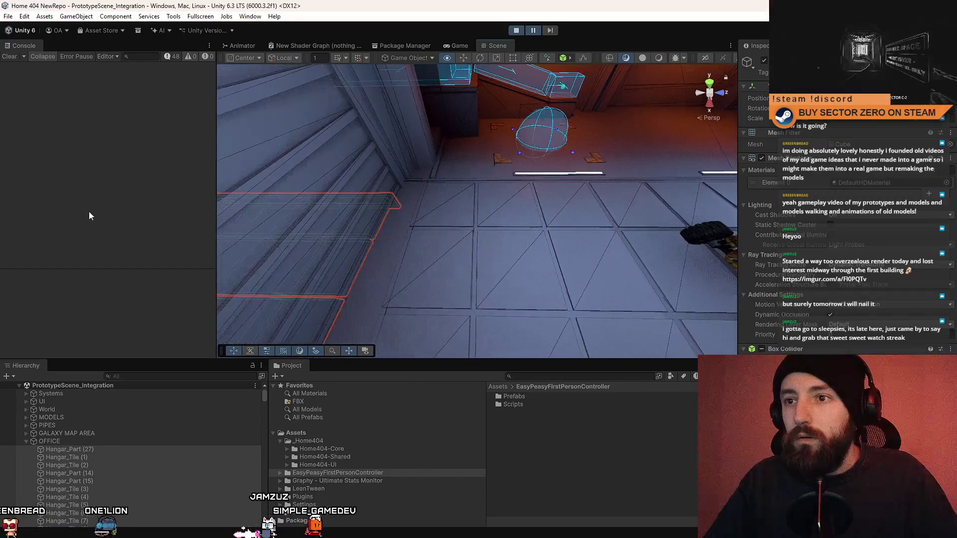
mouse_move(492, 231)
mouse_down()
mouse_move(500, 306)
mouse_move(479, 248)
mouse_move(402, 174)
mouse_move(627, 214)
mouse_up()
click(420, 188)
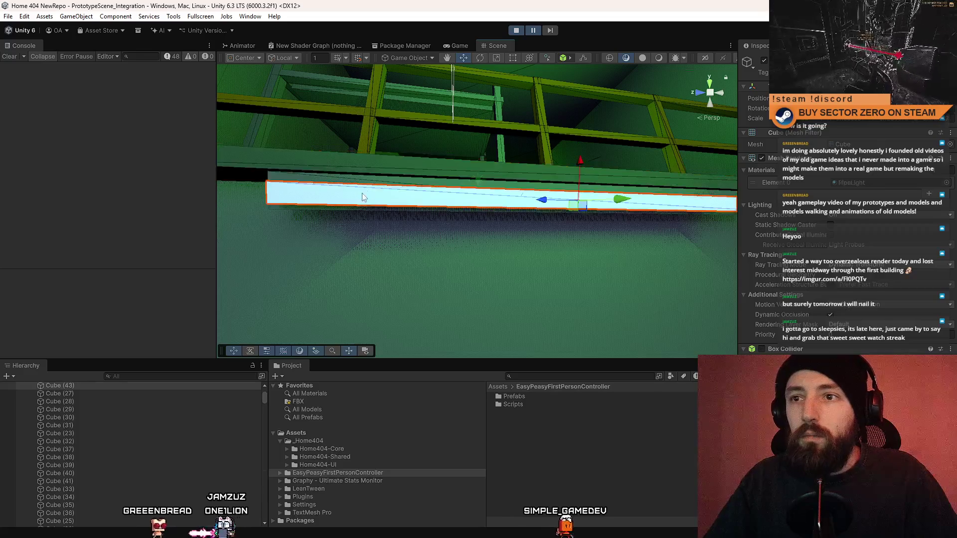
Frame the light fixture's glowing tube and tilt it to a new angle
click(552, 194)
key(f)
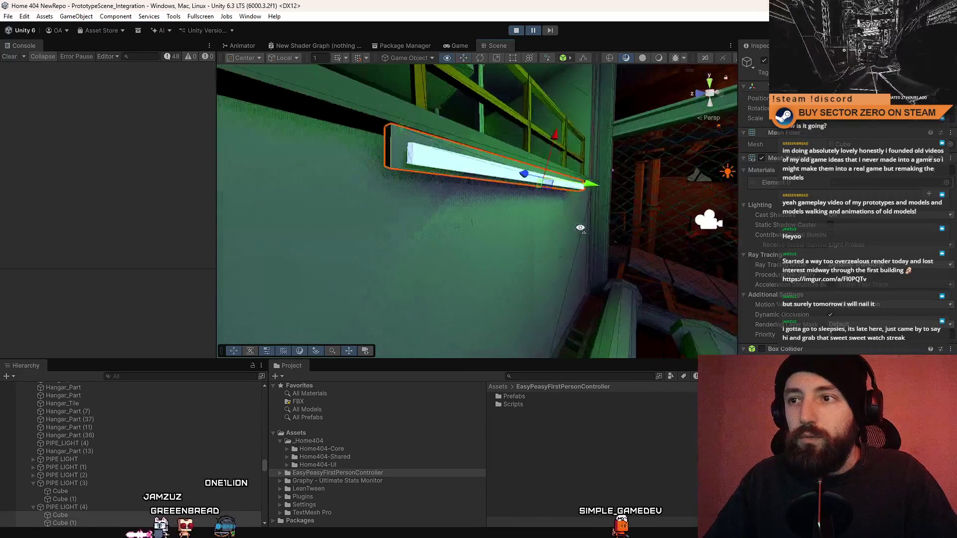
drag(480, 150, 444, 132)
key(f)
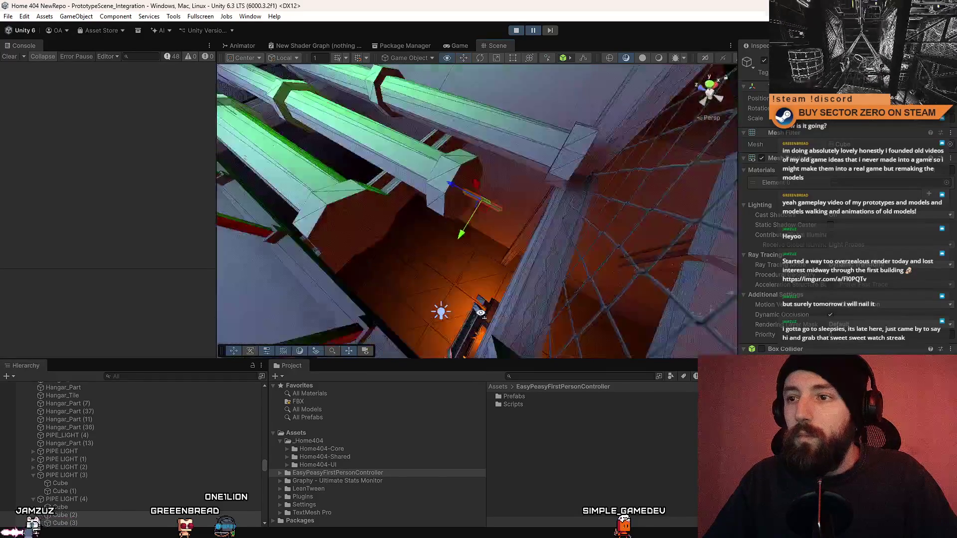
key(x)
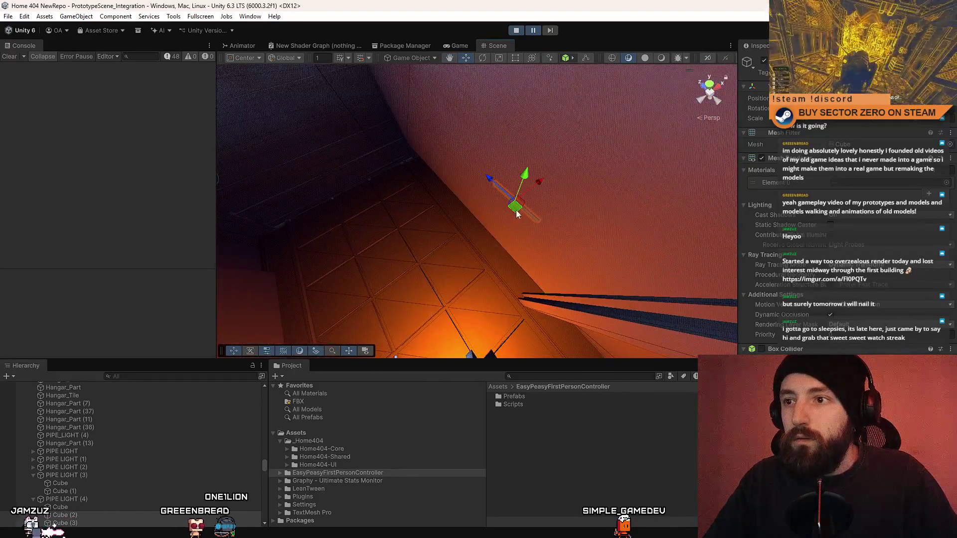
mouse_move(517, 213)
mouse_down()
mouse_move(448, 241)
mouse_move(476, 220)
mouse_move(421, 139)
mouse_up()
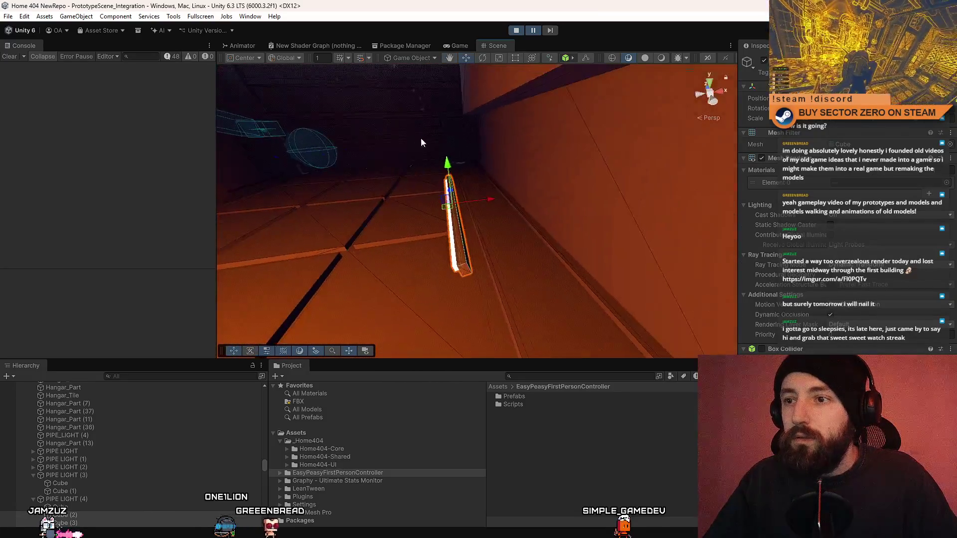
mouse_move(464, 164)
mouse_down()
mouse_move(553, 166)
mouse_move(489, 212)
mouse_move(552, 249)
mouse_move(739, 324)
mouse_move(538, 221)
mouse_up()
key(w)
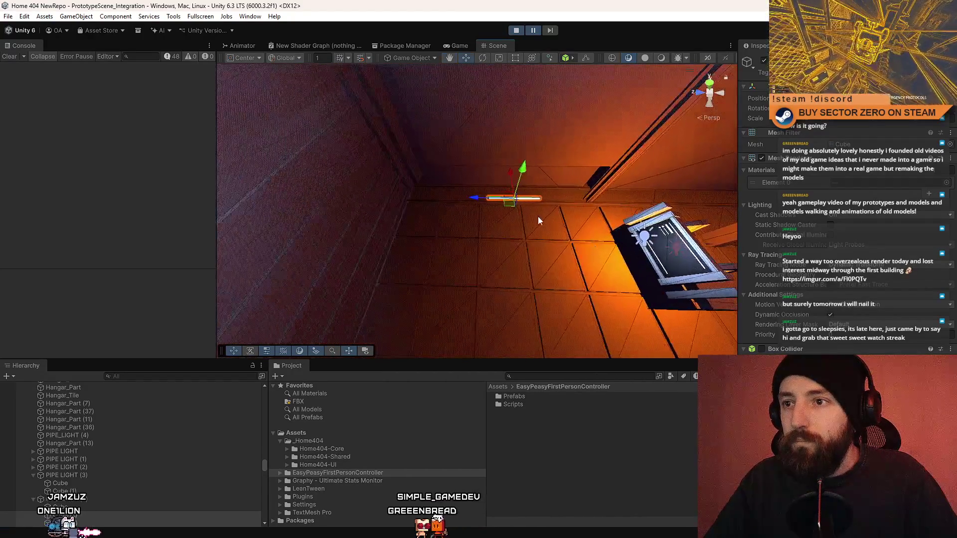
Slide the glowing light bar to the left against the wall panel
mouse_move(448, 199)
mouse_down()
mouse_move(496, 227)
mouse_move(582, 248)
mouse_move(568, 248)
mouse_up()
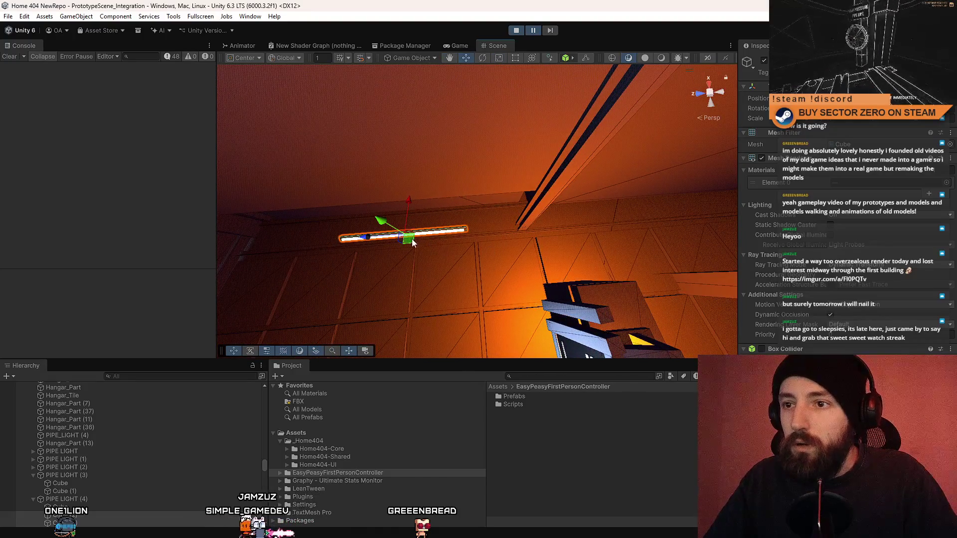
mouse_move(535, 240)
mouse_down()
mouse_move(536, 213)
mouse_move(514, 189)
mouse_up()
mouse_move(526, 157)
mouse_down()
mouse_move(536, 146)
mouse_move(561, 172)
mouse_up()
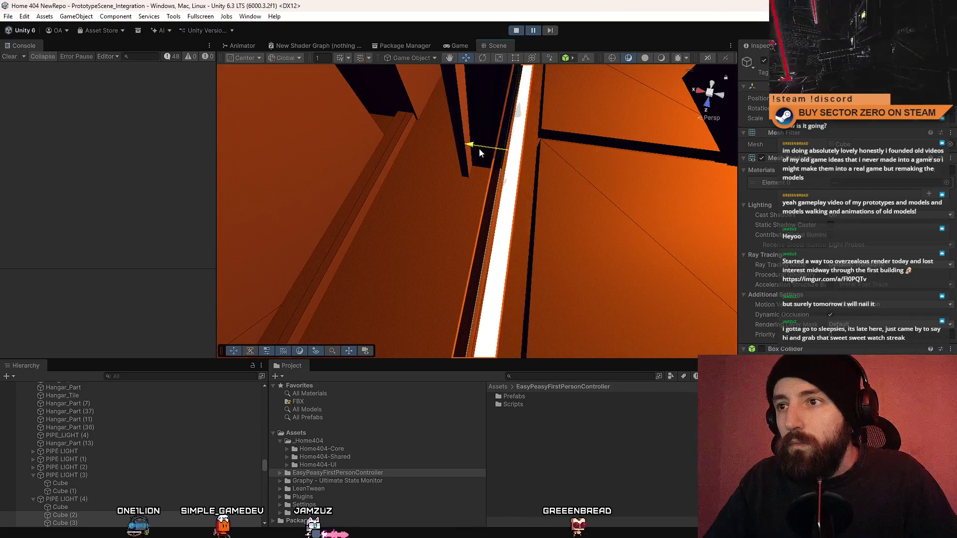
mouse_move(490, 148)
mouse_down()
mouse_move(304, 166)
mouse_move(329, 158)
mouse_up()
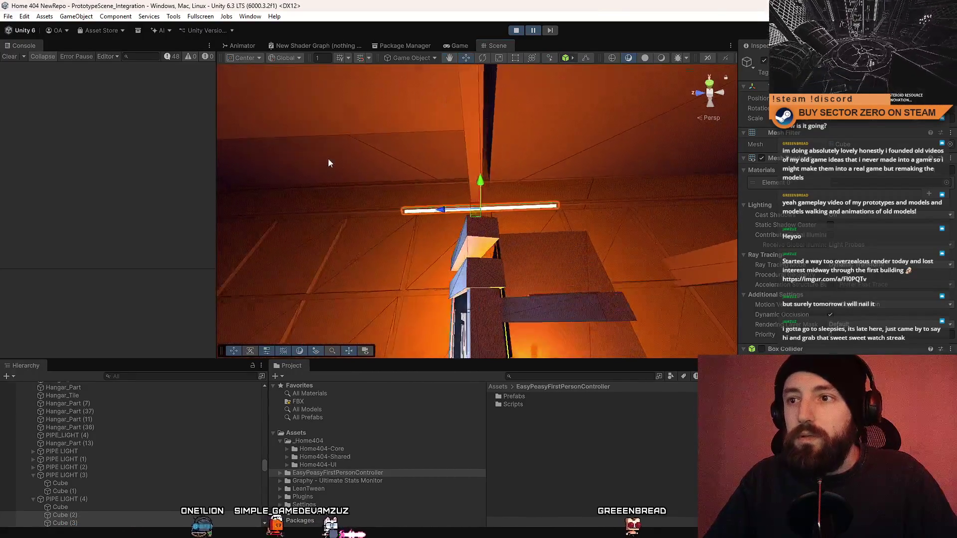
mouse_move(442, 210)
mouse_down()
mouse_move(445, 259)
mouse_move(510, 180)
mouse_up()
key(w)
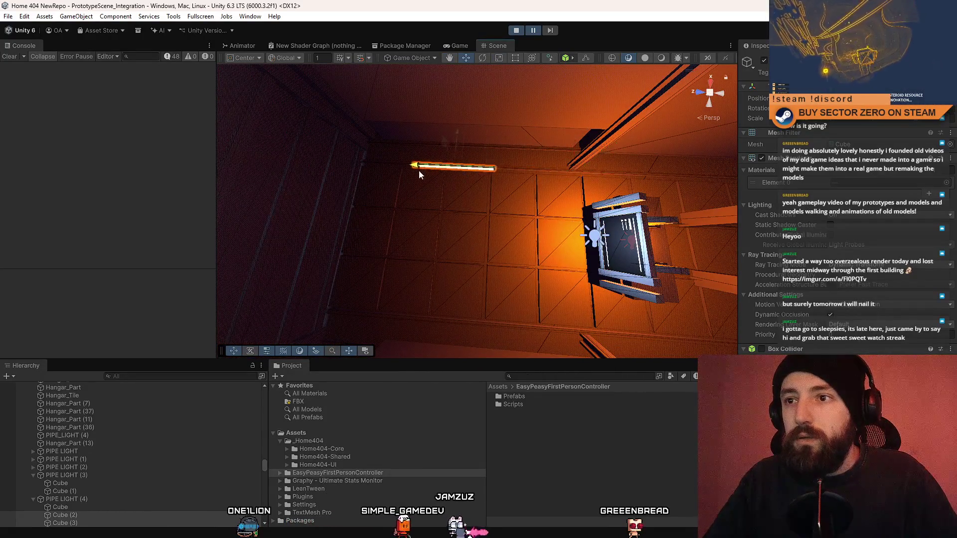
drag(411, 171, 532, 189)
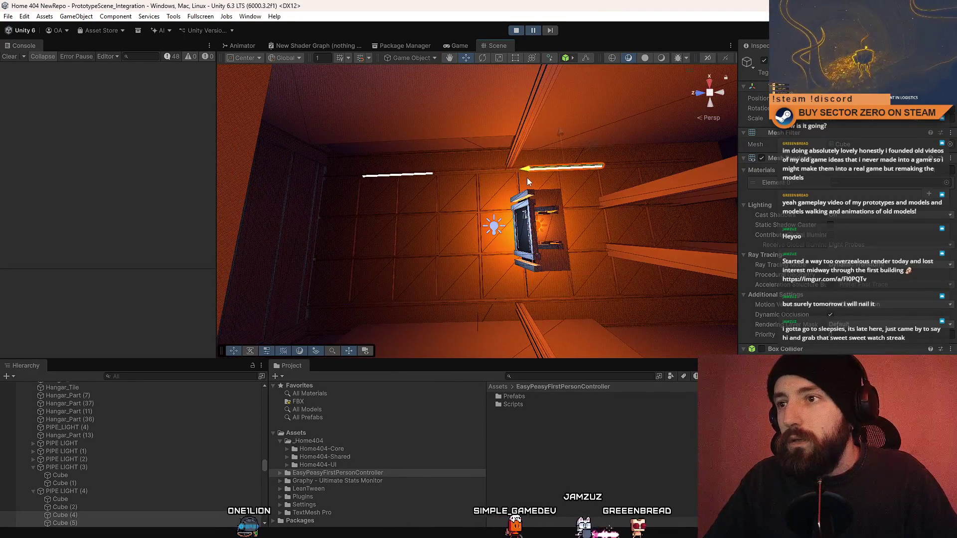
mouse_move(522, 177)
mouse_down()
mouse_move(483, 177)
mouse_move(501, 177)
mouse_move(479, 199)
mouse_move(619, 163)
mouse_move(516, 126)
mouse_move(494, 140)
mouse_up()
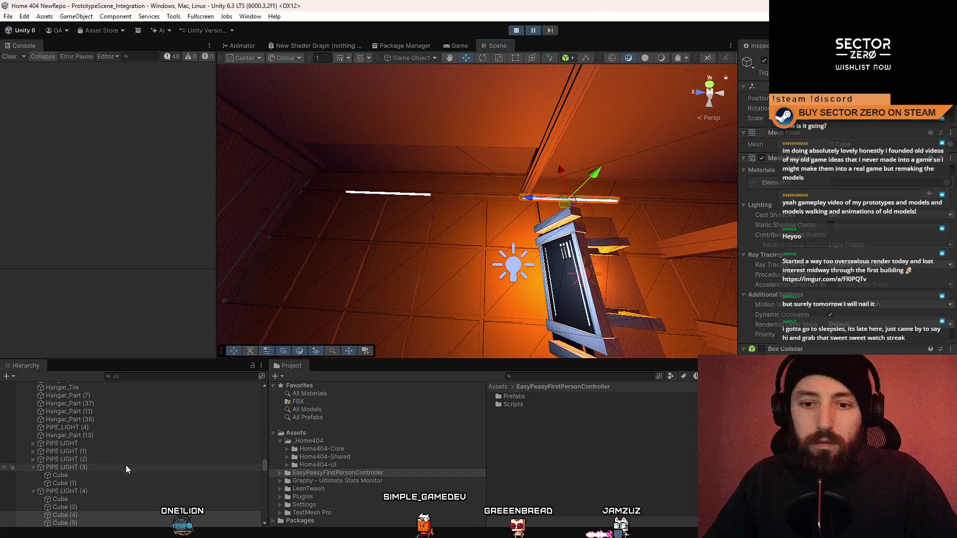
Select Cube (4) and neighbouring light tubes in PIPE LIGHT (4)
drag(379, 220, 359, 238)
scroll(110, 459, down, 3)
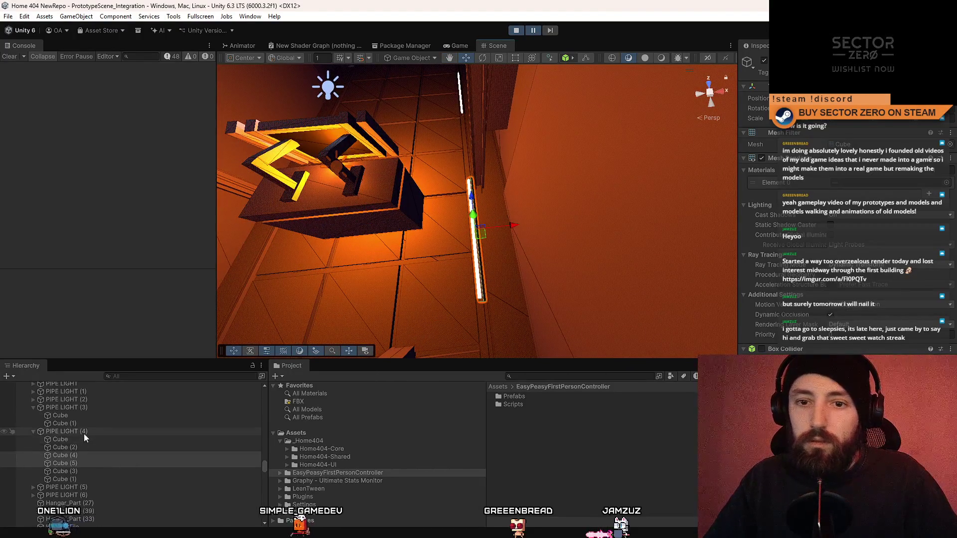
shift+click(80, 471)
shift+click(81, 476)
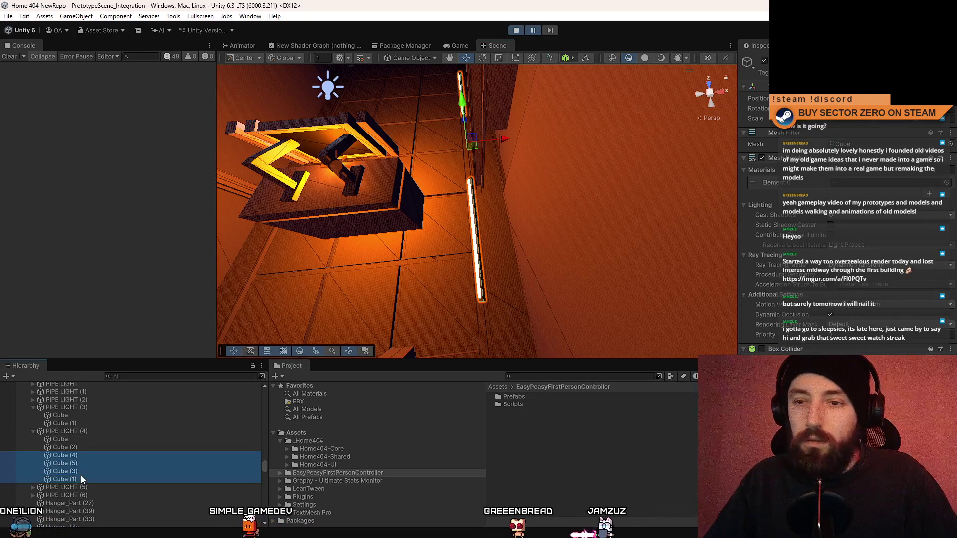
key(z)
mouse_move(499, 215)
mouse_down()
mouse_move(555, 214)
mouse_move(460, 233)
mouse_up()
key(z)
Reorder PIPE LIGHT (4): Cube (2) to the top, plain Cube to the bottom
click(90, 448)
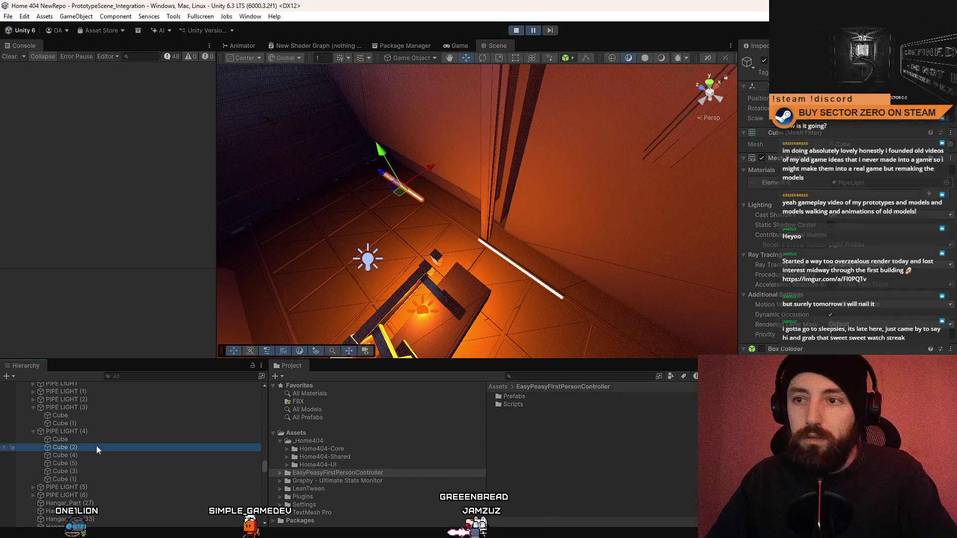
drag(79, 446, 79, 439)
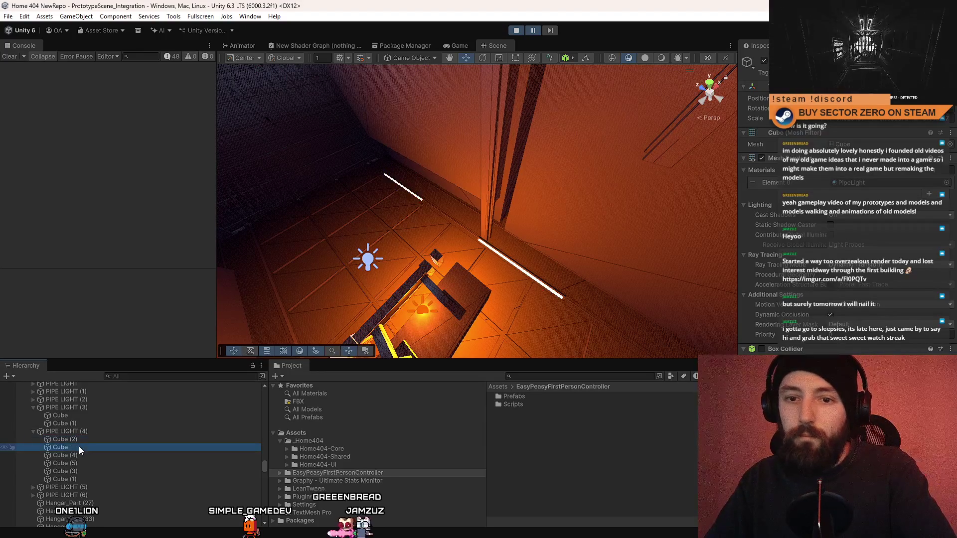
click(82, 456)
click(89, 460)
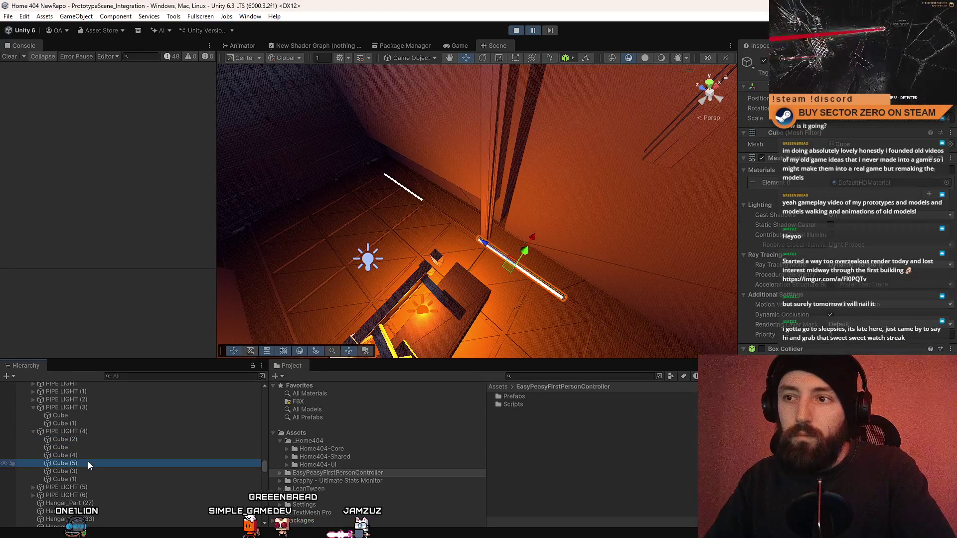
key(Down)
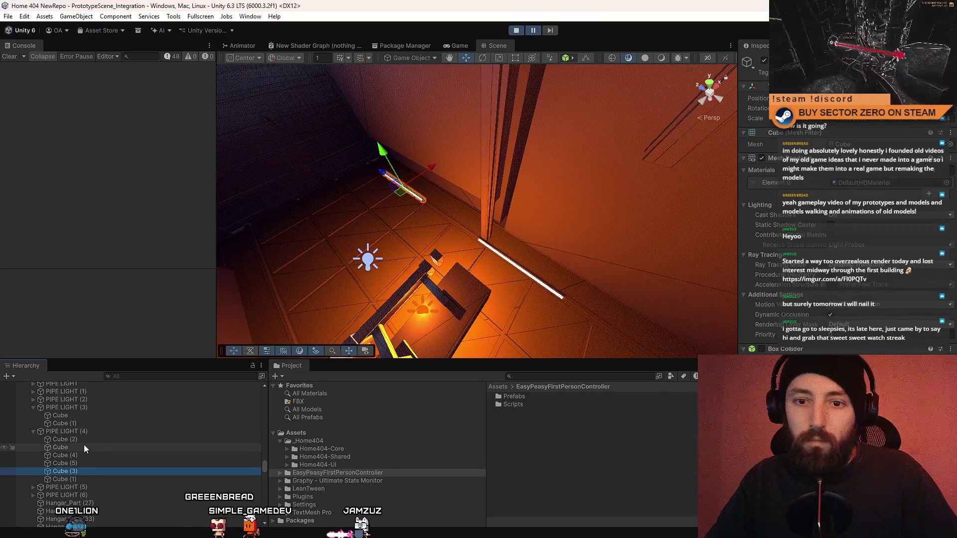
click(84, 447)
drag(89, 480, 85, 484)
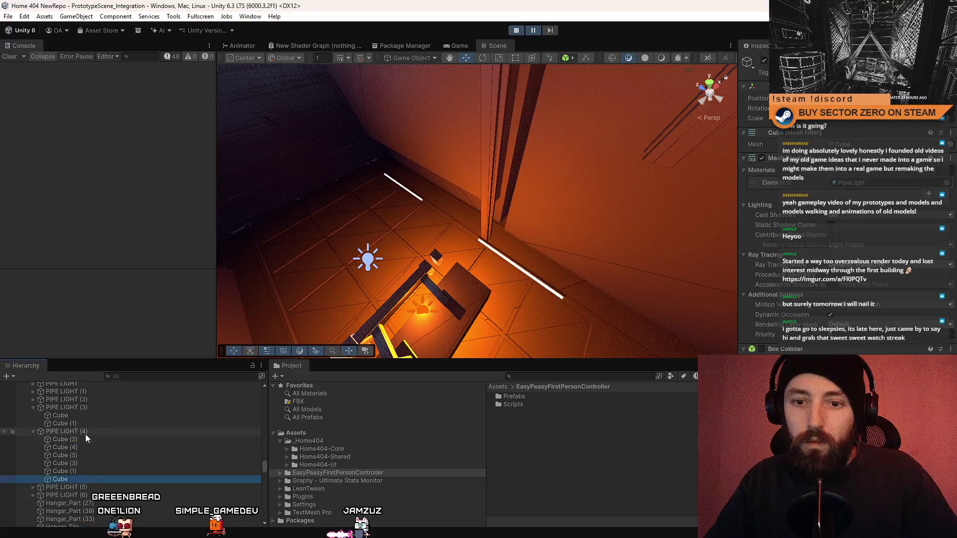
Duplicate the selected light tubes with Ctrl+D to create new tubes
shift+click(83, 463)
key(f)
key(ctrl+d)
key(e)
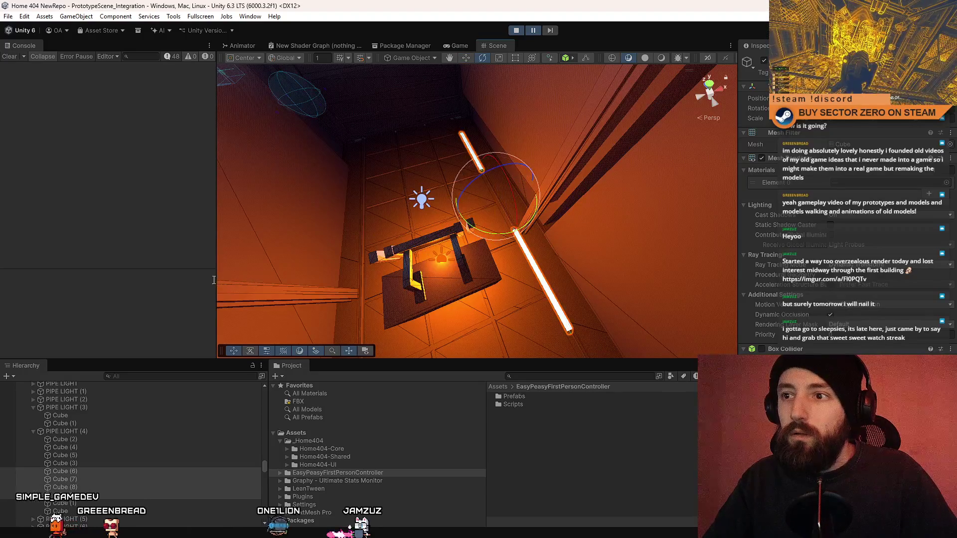
key(w)
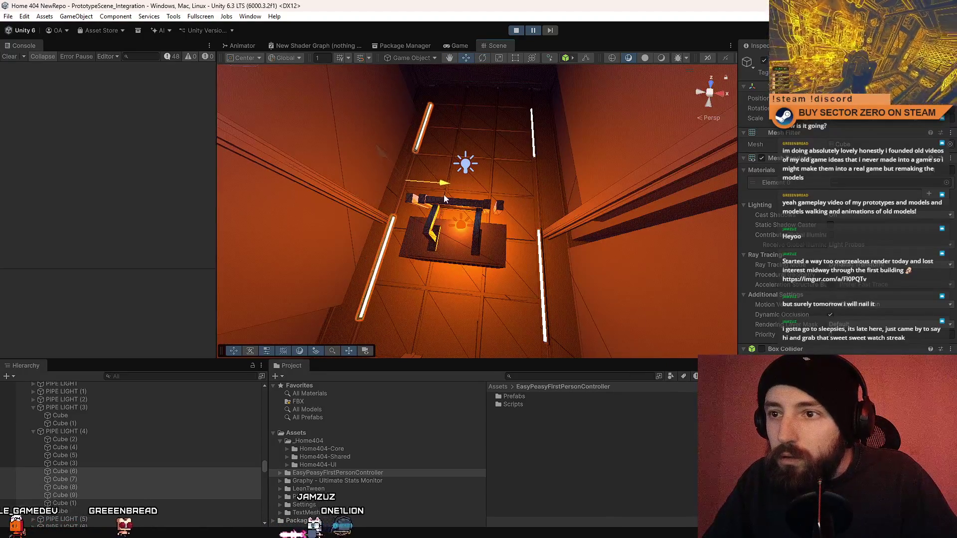